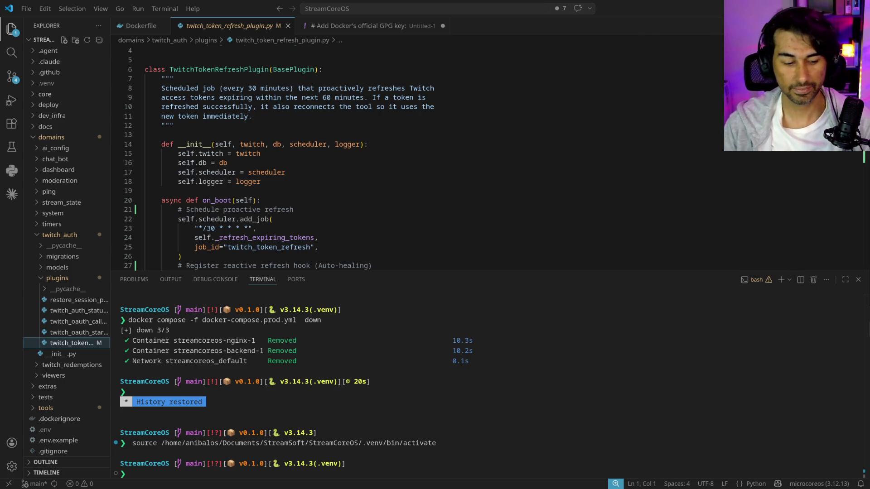
Leave VS Code for the browser and bring up the Excalidraw diagram tab, passing through the MicroCoreOS tab
{"action": "key", "text": "alt+Tab"}
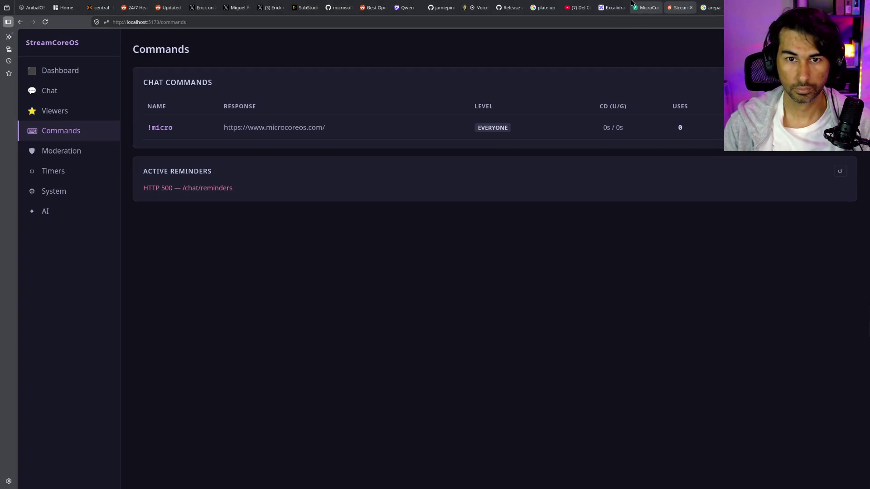
{"action": "left_click", "coordinate": [644, 8]}
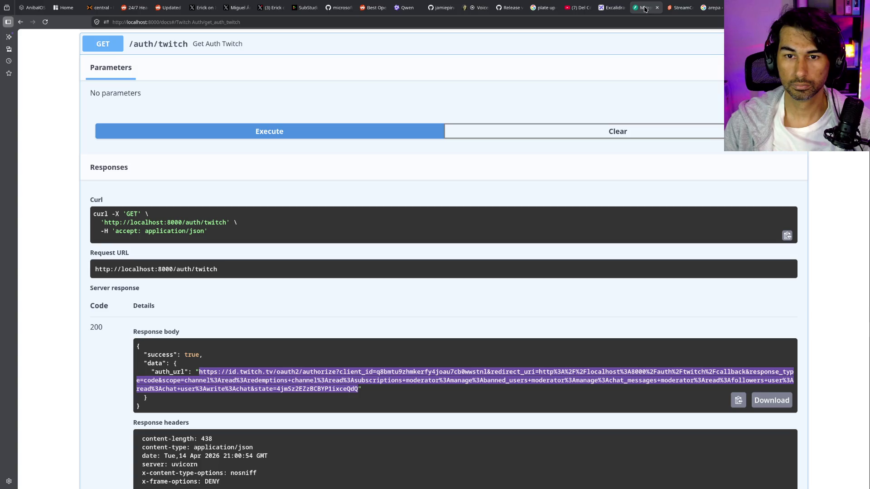
{"action": "left_click", "coordinate": [613, 8]}
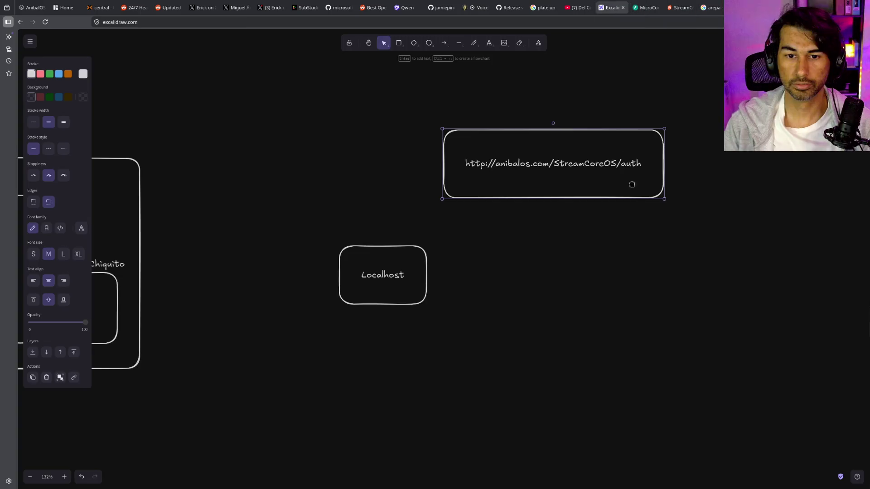
Move the auth URL box above Localhost and draw a large rectangle to the right
{"action": "scroll", "coordinate": [530, 301], "scroll_direction": "down", "scroll_amount": 1}
{"action": "left_click_drag", "start_coordinate": [488, 142], "coordinate": [357, 156]}
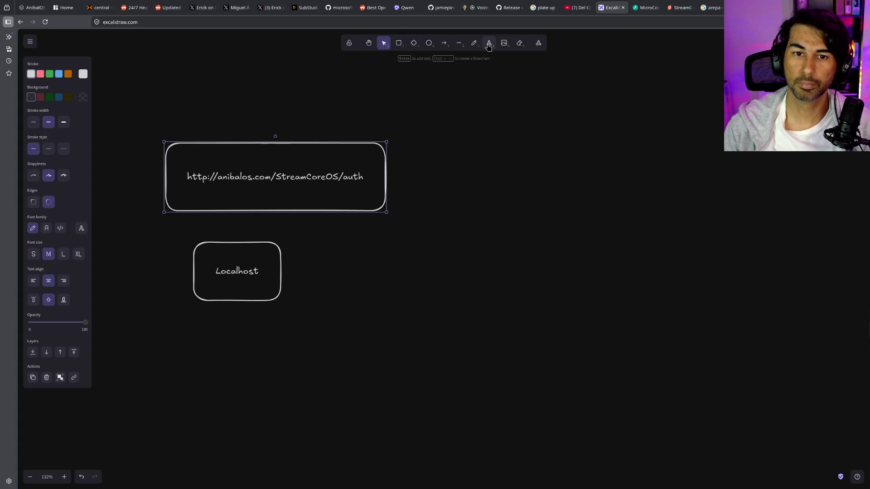
{"action": "left_click", "coordinate": [398, 43]}
{"action": "left_click_drag", "start_coordinate": [508, 224], "coordinate": [746, 415]}
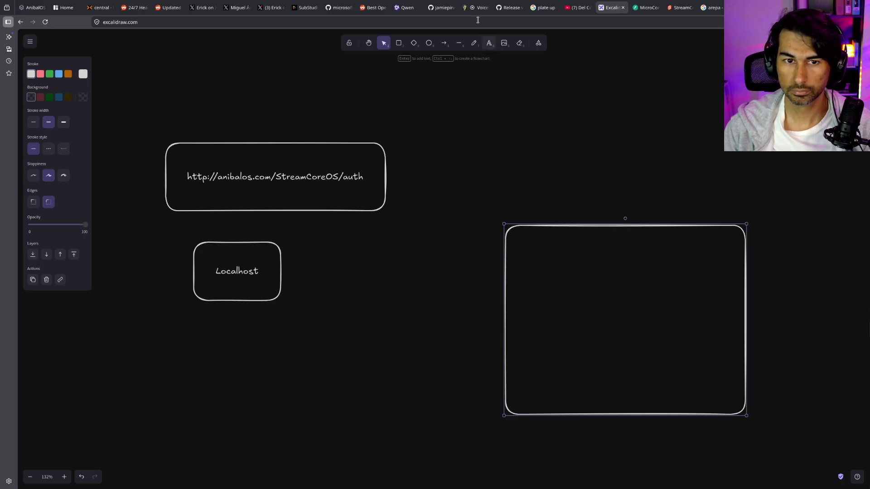
{"action": "left_click", "coordinate": [491, 44]}
Label the large box 'Tu Computadora' just above its top edge, correcting the capital-O typo
{"action": "left_click", "coordinate": [526, 211]}
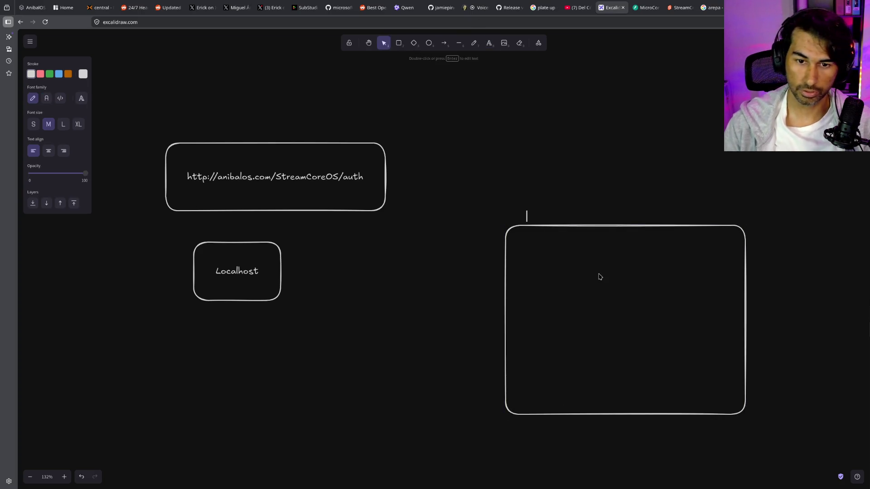
{"action": "type", "text": "Tu COmputadora"}
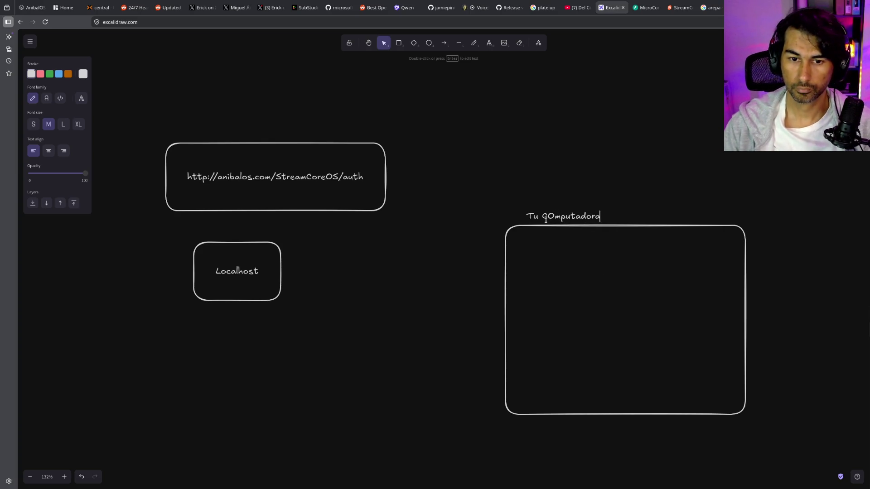
{"action": "double_click", "coordinate": [546, 218]}
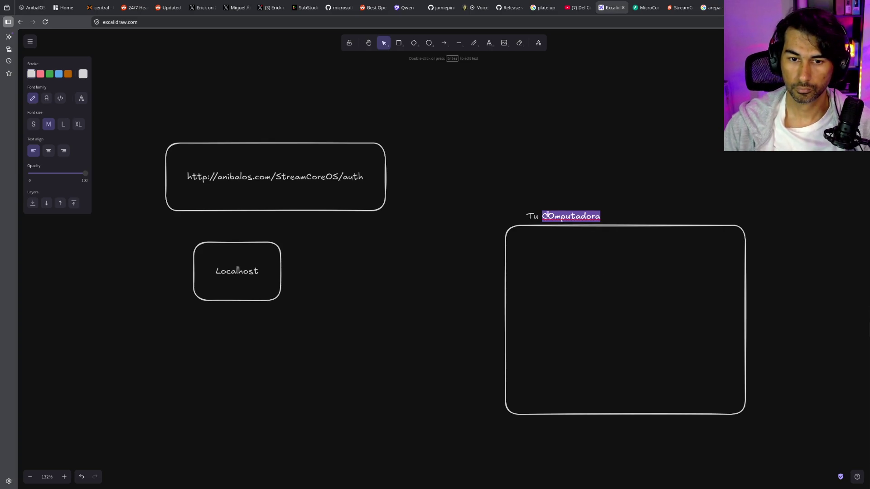
{"action": "left_click", "coordinate": [553, 217]}
{"action": "key", "text": "BackSpace"}
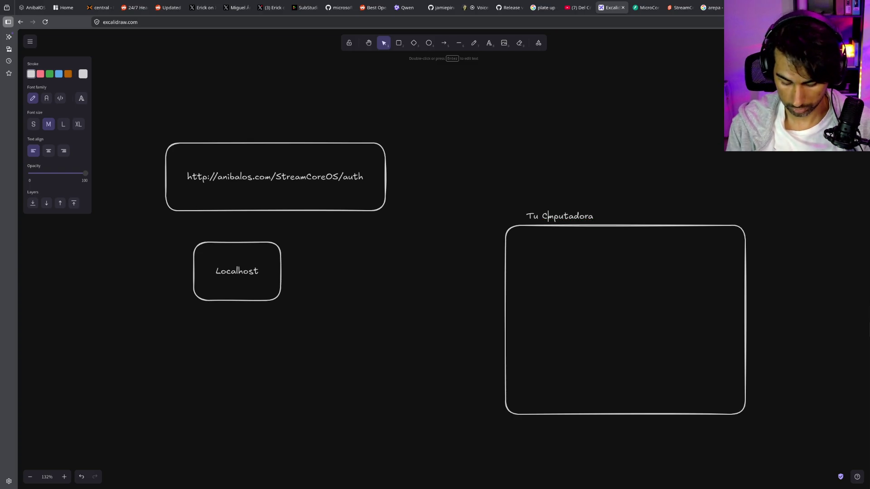
{"action": "type", "text": "o"}
{"action": "key", "text": "alt+Tab"}
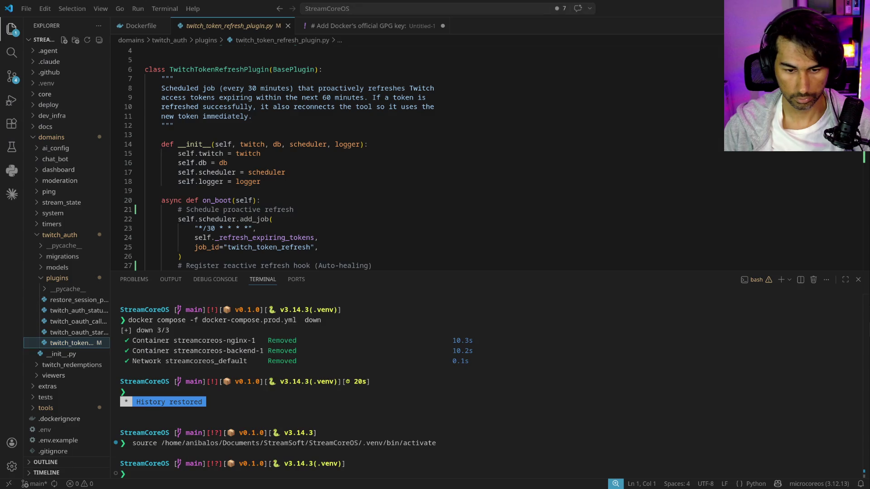
{"action": "key", "text": "alt+Tab"}
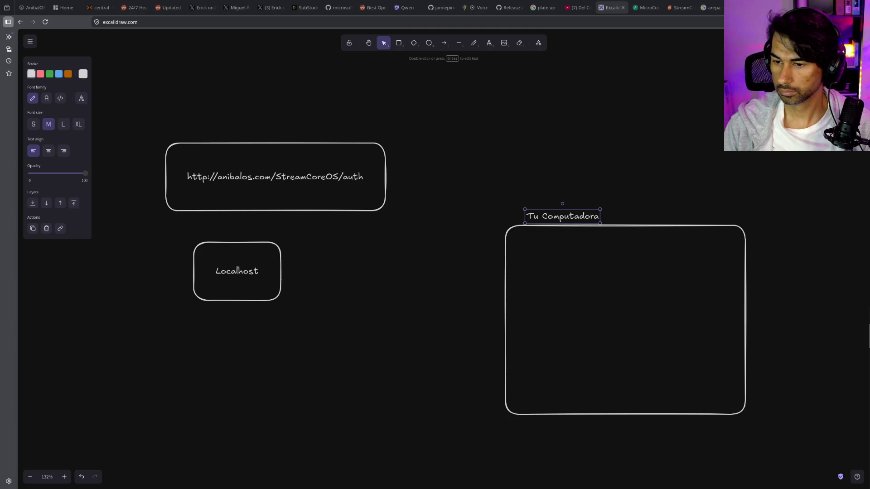
{"action": "left_click", "coordinate": [606, 262]}
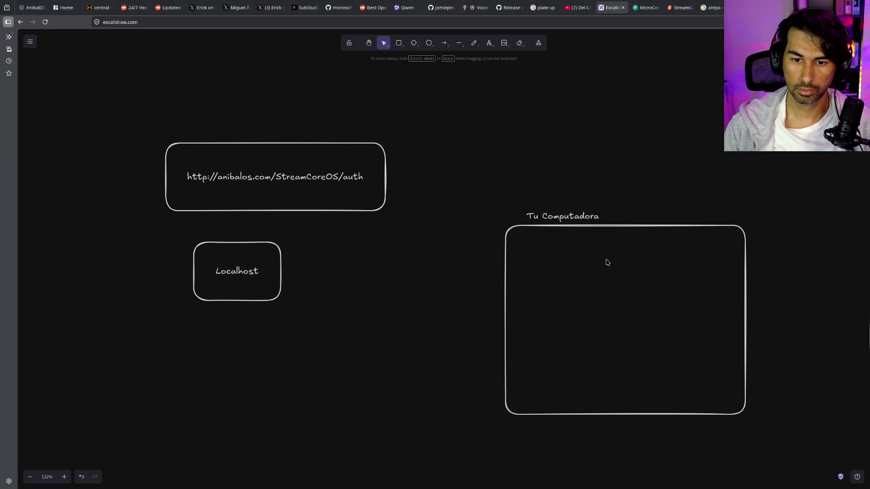
Paste the TWITCH_CLIENT_ID=, TWITCH_CLIENT_SECRET= and TWITCH_REDIRECT_URI lines and align them left
{"action": "key", "text": "ctrl+v"}
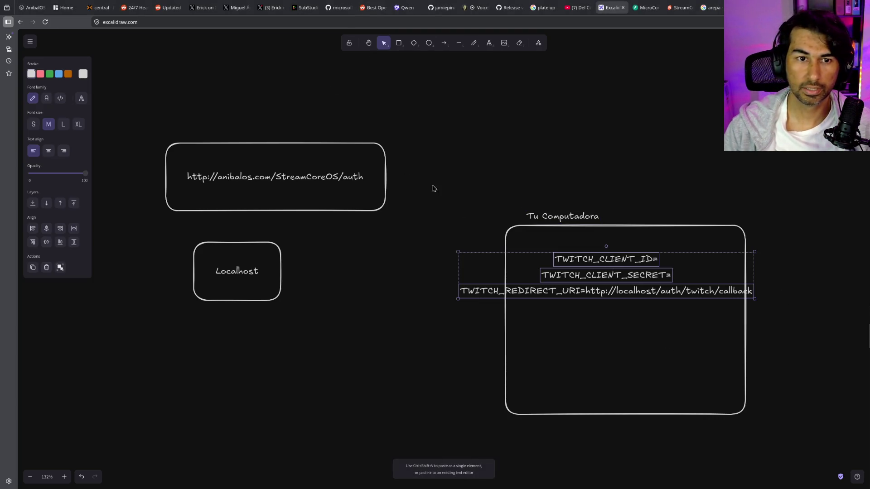
{"action": "right_click", "coordinate": [581, 280]}
{"action": "left_click", "coordinate": [581, 281]}
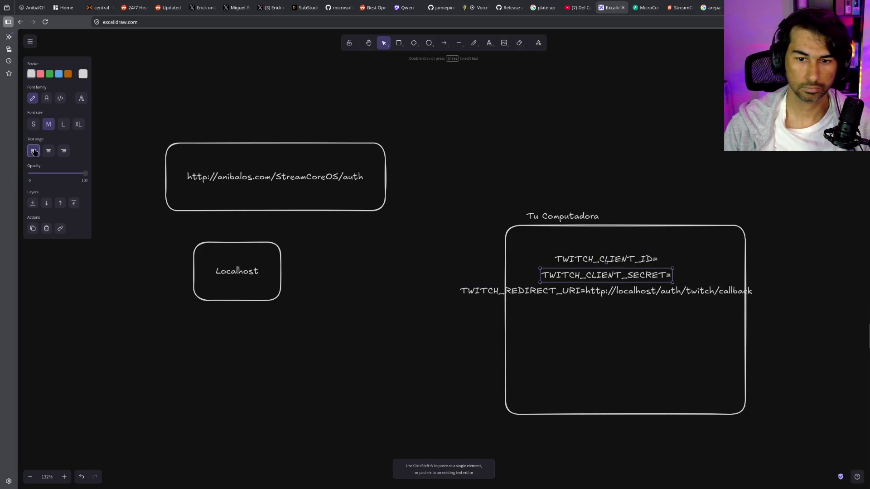
{"action": "left_click_drag", "start_coordinate": [612, 277], "coordinate": [529, 277]}
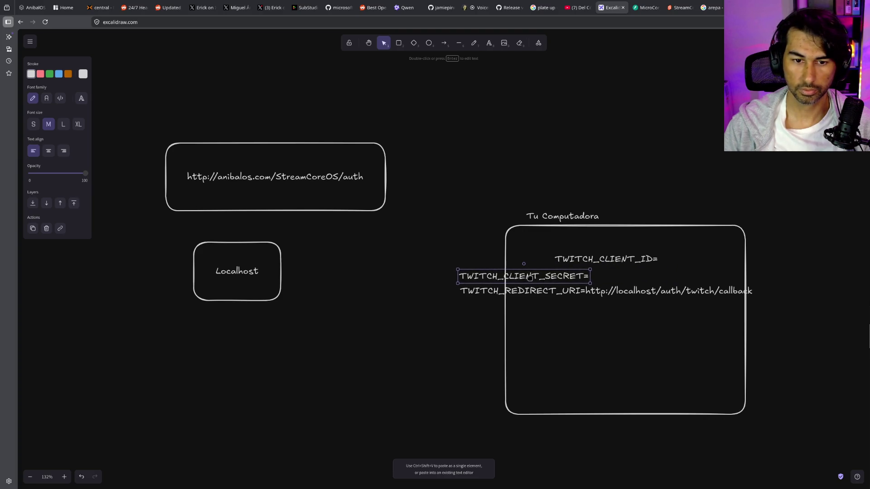
{"action": "left_click_drag", "start_coordinate": [591, 262], "coordinate": [495, 264]}
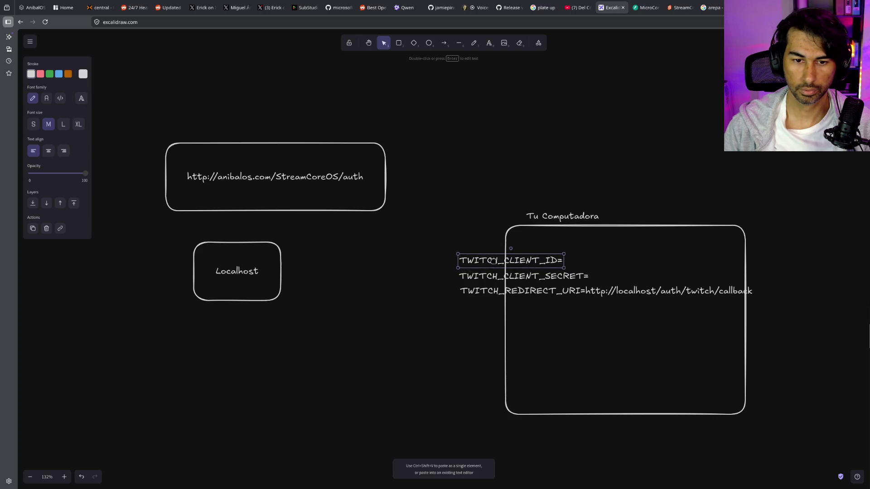
Move the three env lines inside the Tu Computadora box and scale them down to fit
{"action": "left_click", "coordinate": [472, 282], "text": "shift"}
{"action": "left_click", "coordinate": [477, 294], "text": "shift"}
{"action": "mouse_move", "coordinate": [598, 295]}
{"action": "left_mouse_down"}
{"action": "mouse_move", "coordinate": [666, 286]}
{"action": "mouse_move", "coordinate": [649, 280]}
{"action": "left_mouse_up"}
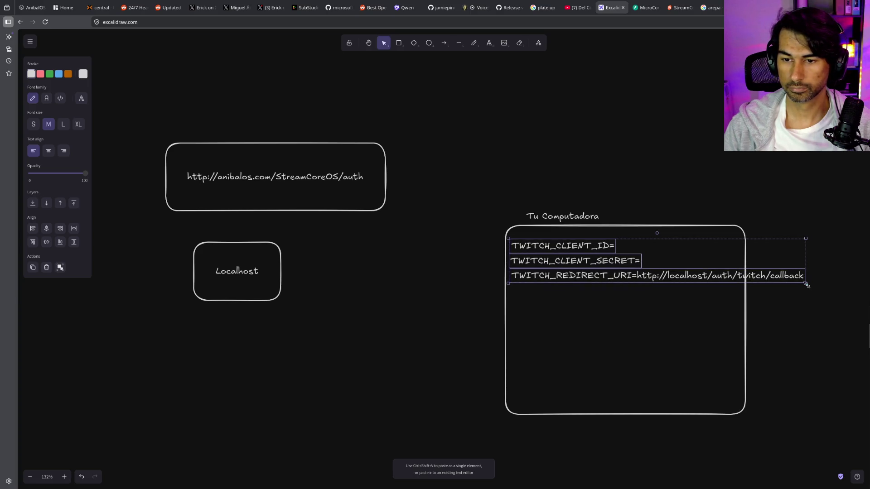
{"action": "left_click_drag", "start_coordinate": [806, 284], "coordinate": [730, 272]}
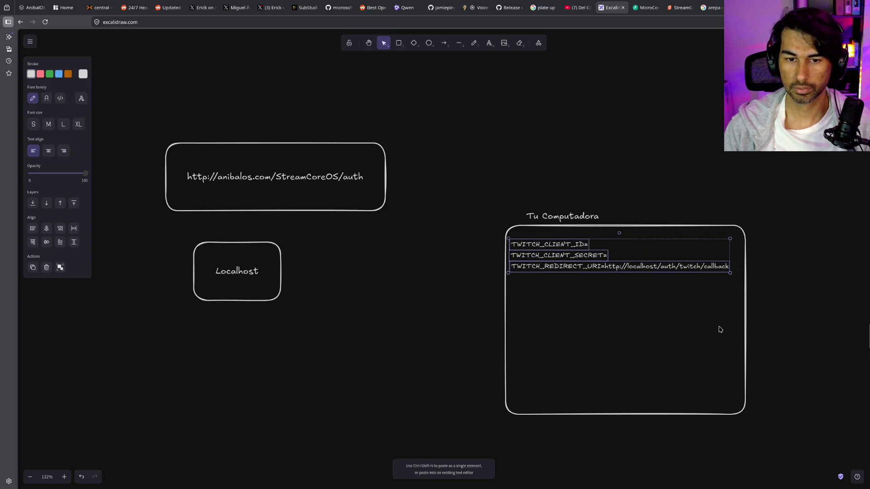
{"action": "scroll", "coordinate": [596, 278], "scroll_direction": "right", "scroll_amount": 2}
{"action": "scroll", "coordinate": [575, 270], "scroll_direction": "up", "scroll_amount": 5}
{"action": "scroll", "coordinate": [575, 270], "scroll_direction": "down", "scroll_amount": 2}
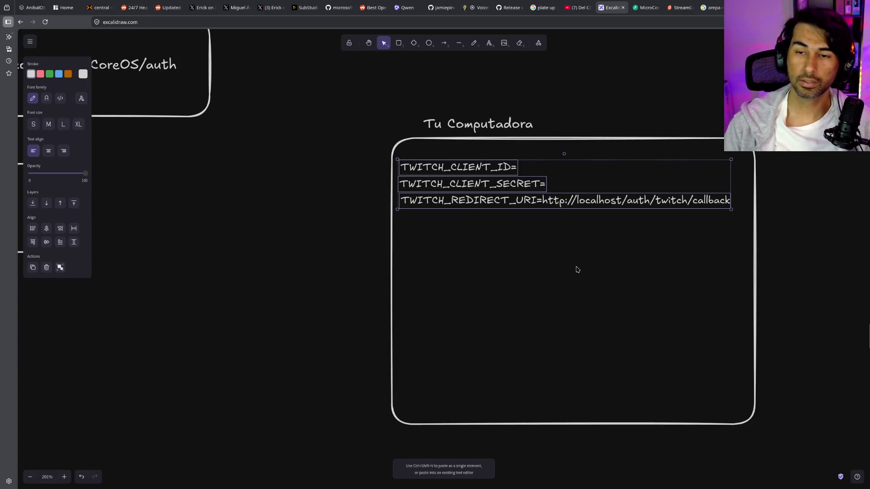
{"action": "key", "text": "ctrl+Tab"}
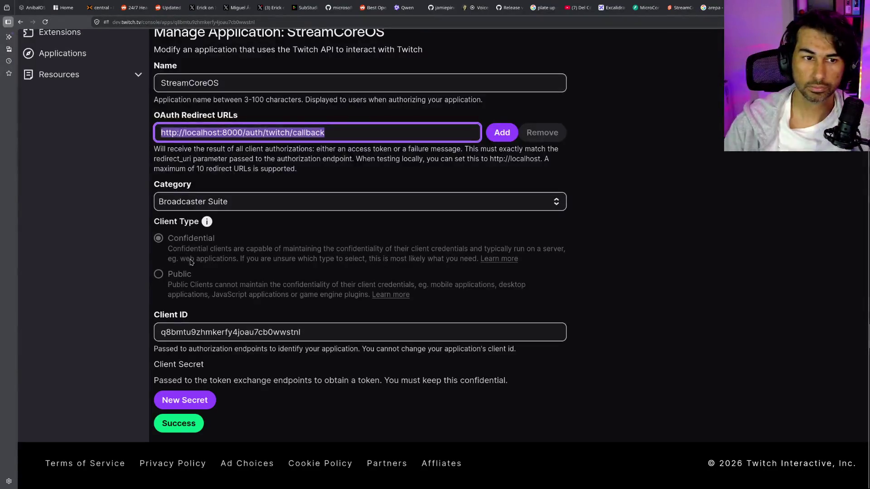
Check port 8000 in the Twitch OAuth Redirect URL against the diagram's env lines
{"action": "scroll", "coordinate": [191, 261], "scroll_direction": "up", "scroll_amount": 2}
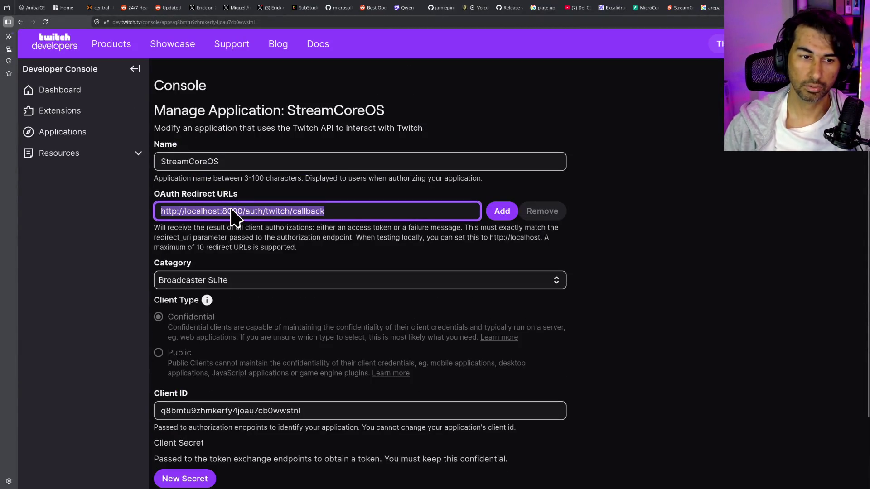
{"action": "double_click", "coordinate": [233, 212]}
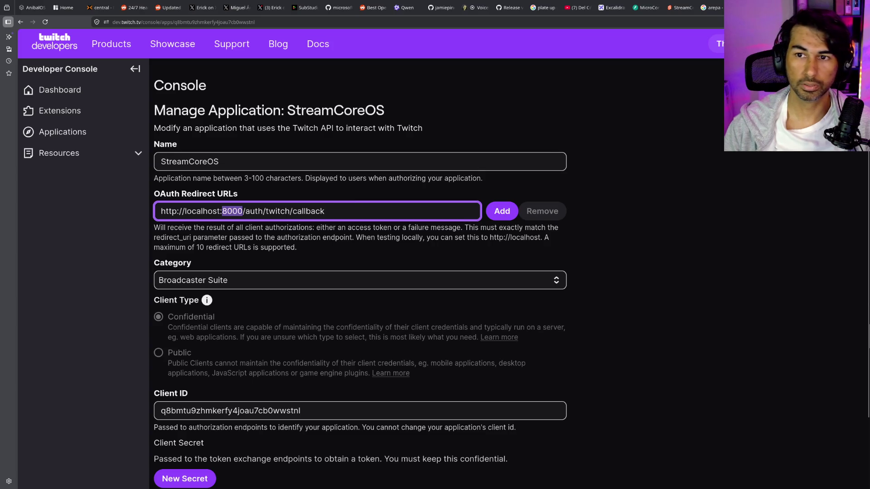
{"action": "left_click", "coordinate": [612, 8]}
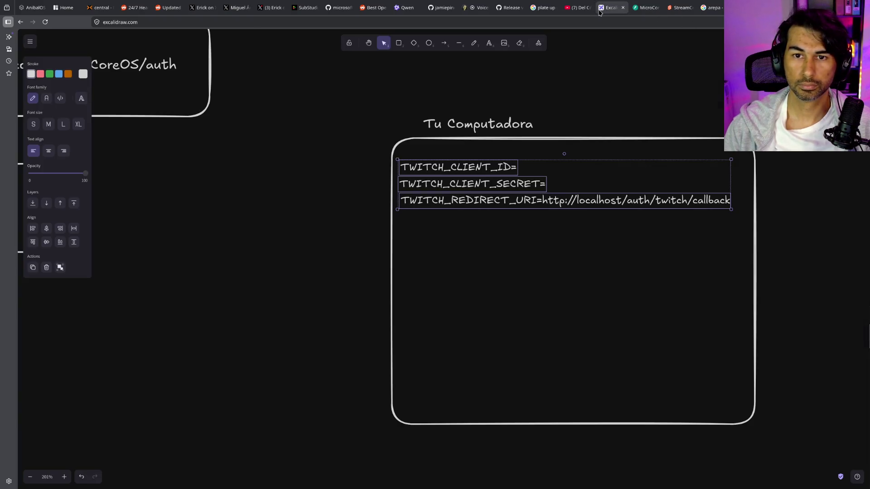
{"action": "left_click", "coordinate": [607, 228]}
{"action": "left_click", "coordinate": [469, 172]}
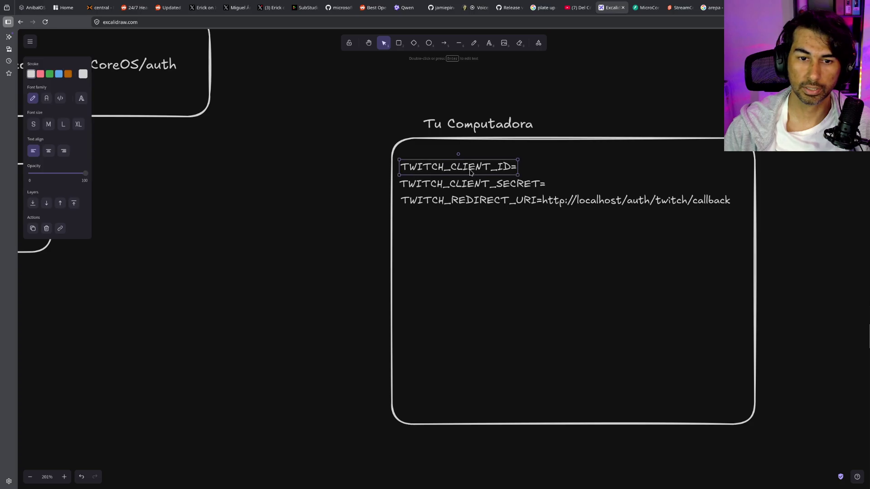
Check the Twitch Client ID value, then return to the diagram by way of the dashboard and Swagger tabs
{"action": "key", "text": "ctrl+Tab"}
{"action": "left_click_drag", "start_coordinate": [323, 411], "coordinate": [138, 394]}
{"action": "scroll", "coordinate": [274, 358], "scroll_direction": "down", "scroll_amount": 3}
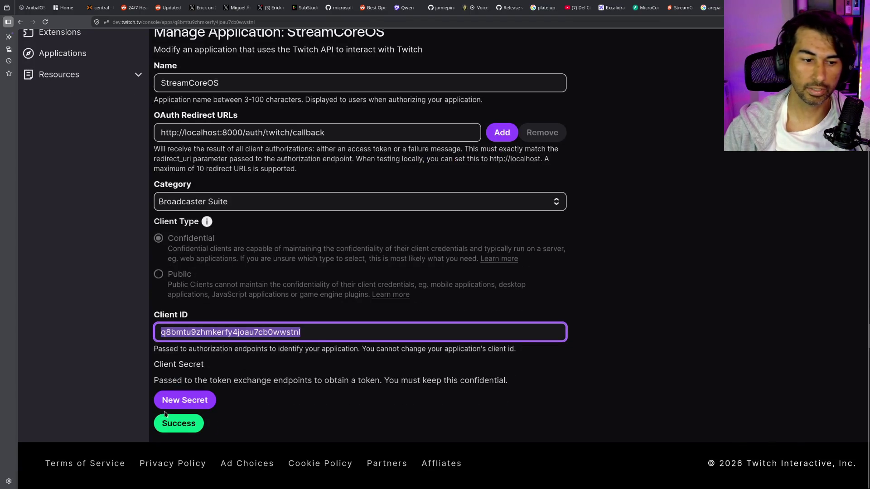
{"action": "key", "text": "ctrl+Tab"}
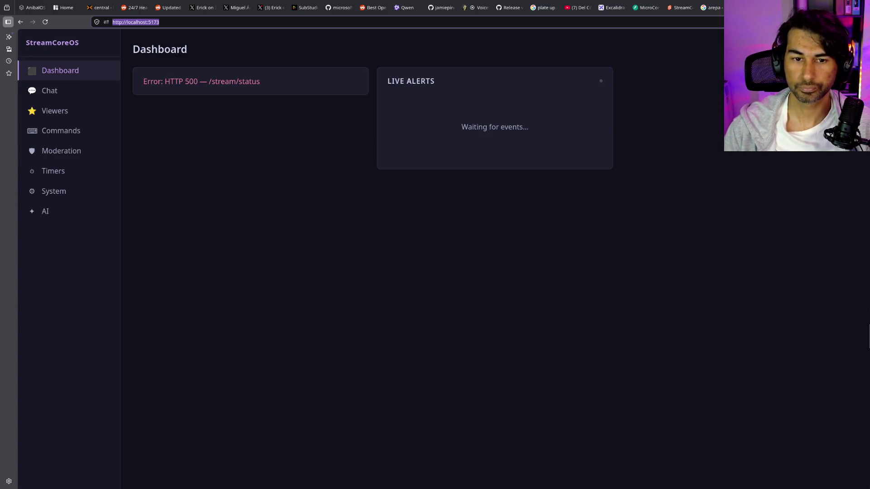
{"action": "left_click", "coordinate": [639, 8]}
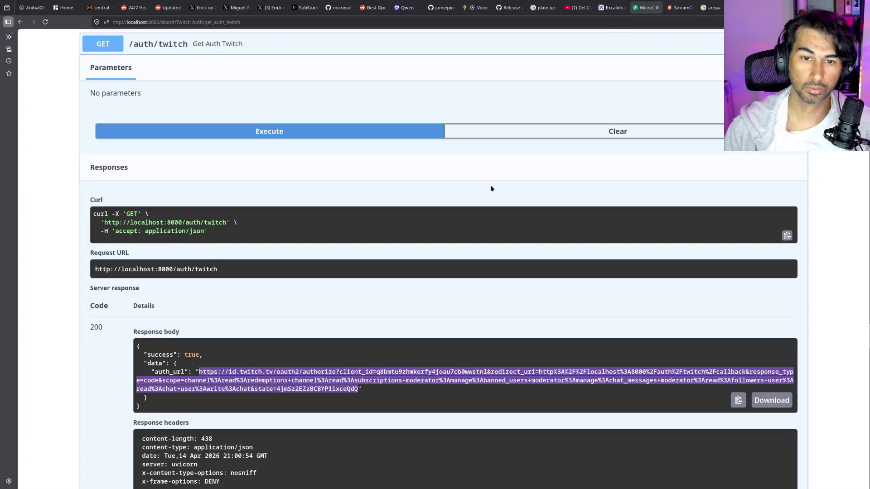
{"action": "left_click", "coordinate": [605, 8]}
{"action": "scroll", "coordinate": [467, 213], "scroll_direction": "up", "scroll_amount": 1}
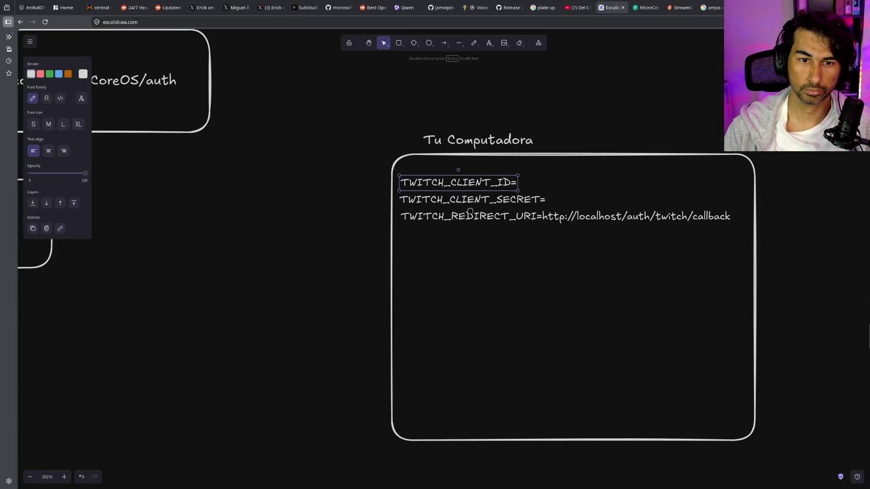
Shorten the Tu Computadora box and add a 'Docker Compose up -d' label inside it
{"action": "left_click", "coordinate": [527, 439]}
{"action": "left_click_drag", "start_coordinate": [529, 441], "coordinate": [525, 338]}
{"action": "left_click", "coordinate": [489, 43]}
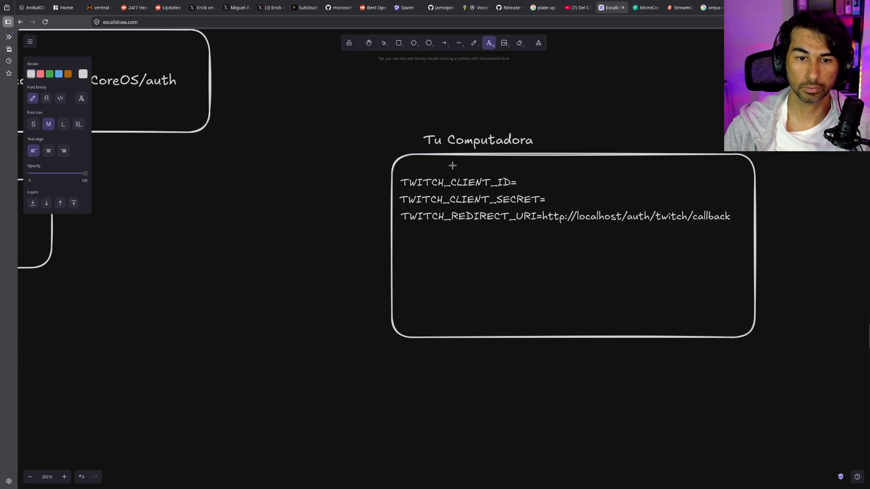
{"action": "left_click", "coordinate": [412, 261]}
{"action": "type", "text": "Dd"}
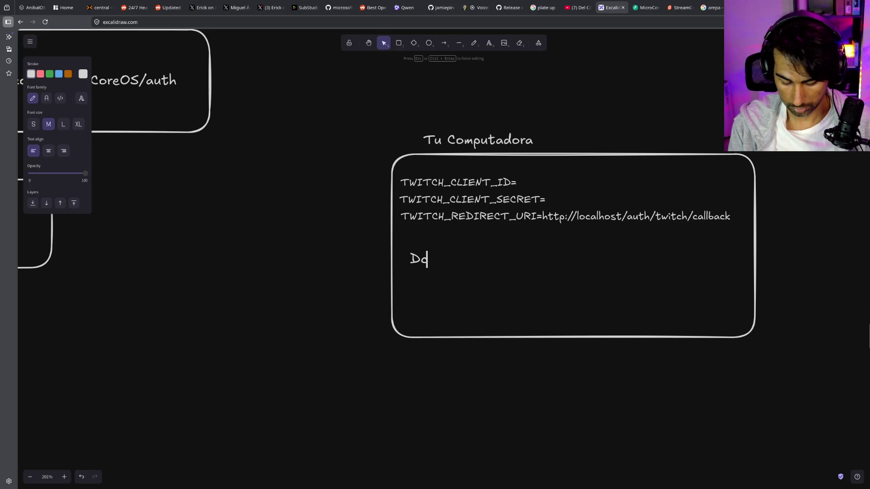
{"action": "type", "text": "ocke"}
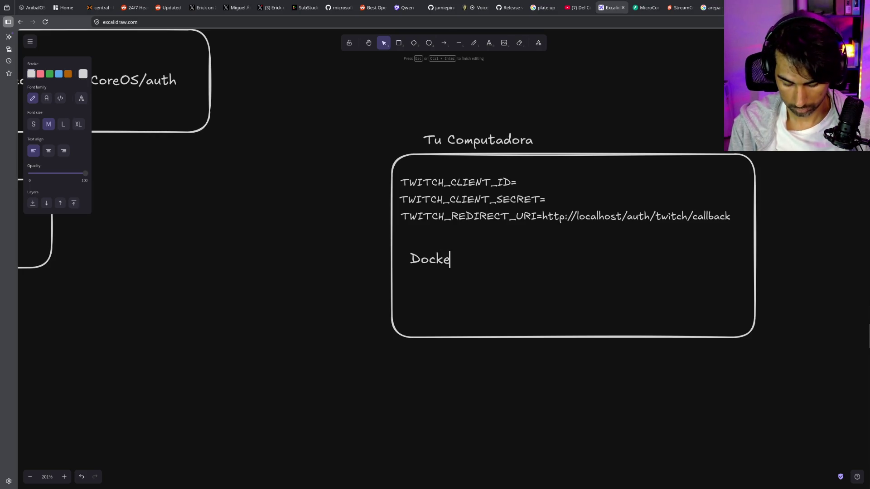
{"action": "type", "text": "r COmpose"}
{"action": "key", "text": "BackSpace"}
{"action": "key", "text": "BackSpace"}
{"action": "key", "text": "BackSpace"}
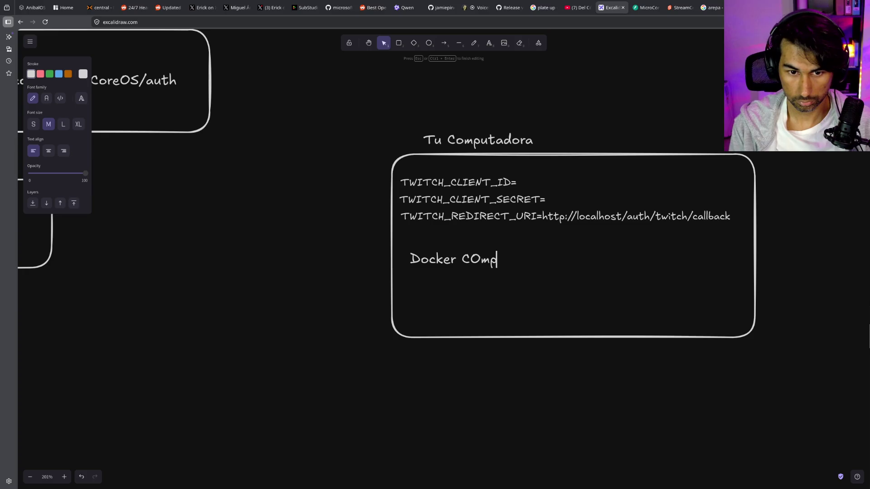
{"action": "type", "text": "omposd"}
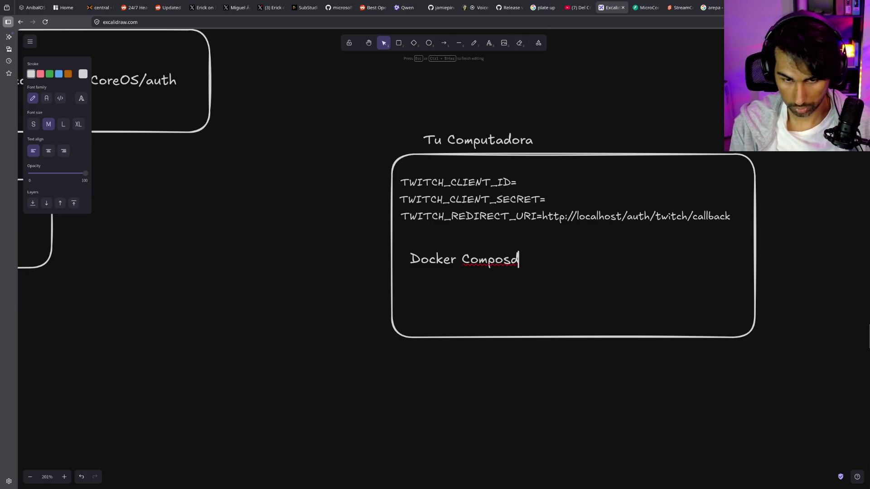
{"action": "key", "text": "BackSpace"}
{"action": "type", "text": "e up "}
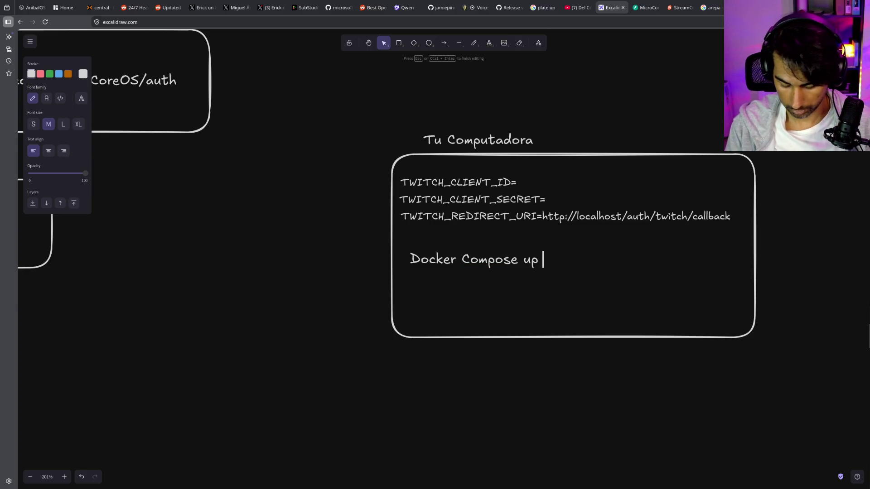
{"action": "type", "text": "-d"}
{"action": "left_click", "coordinate": [573, 266]}
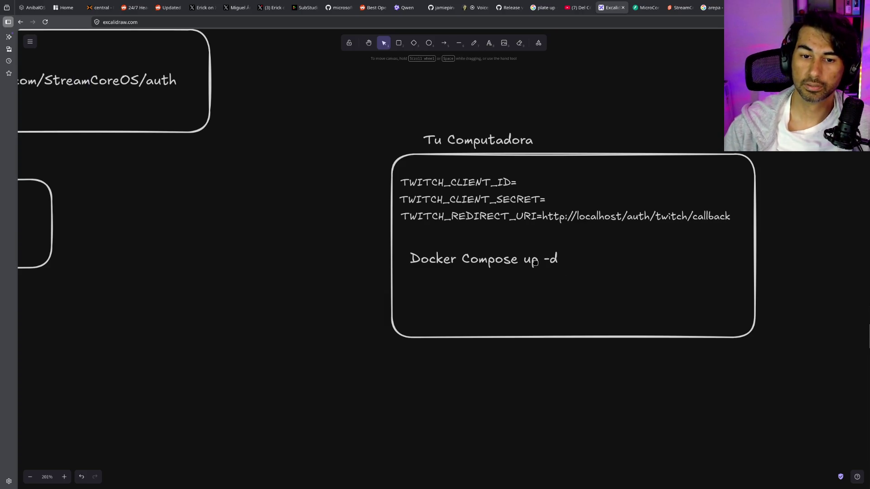
Place 'Docker Compose up -d' under the redirect line and shrink the box to fit its text
{"action": "left_click_drag", "start_coordinate": [536, 261], "coordinate": [523, 238]}
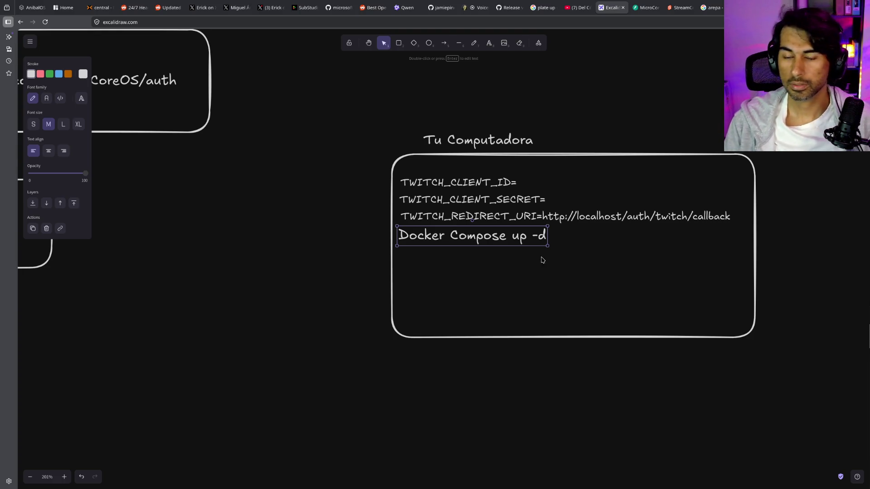
{"action": "scroll", "coordinate": [539, 259], "scroll_direction": "up", "scroll_amount": 3}
{"action": "left_click", "coordinate": [497, 271]}
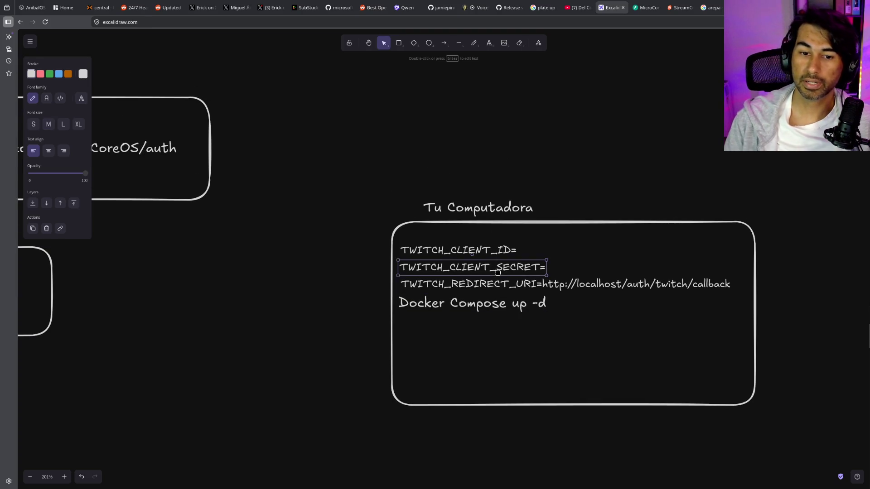
{"action": "left_click", "coordinate": [520, 406]}
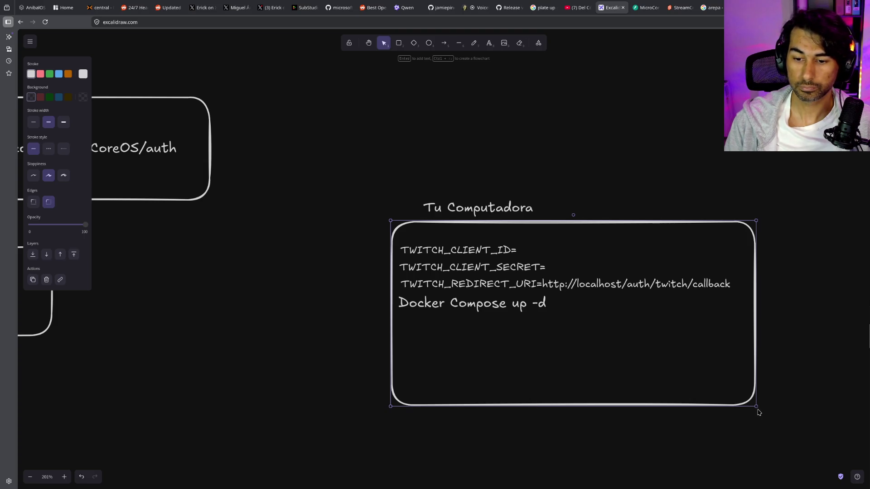
{"action": "left_click_drag", "start_coordinate": [756, 407], "coordinate": [752, 338]}
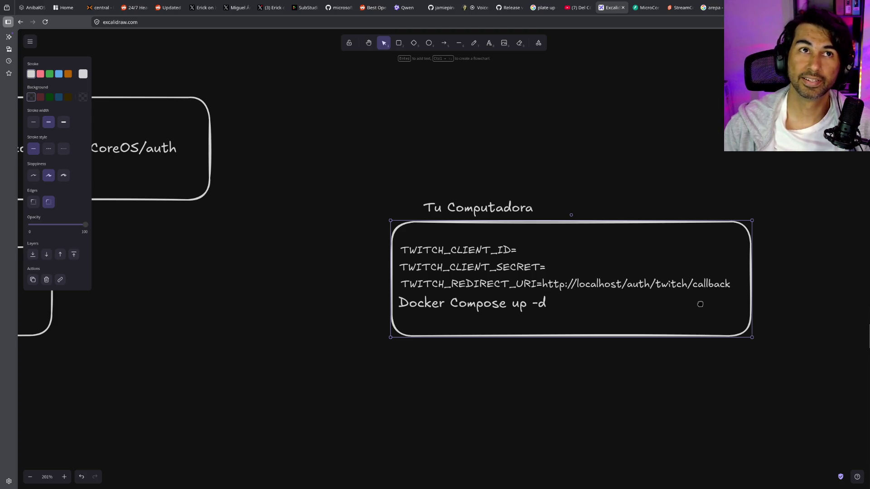
{"action": "left_click", "coordinate": [385, 163]}
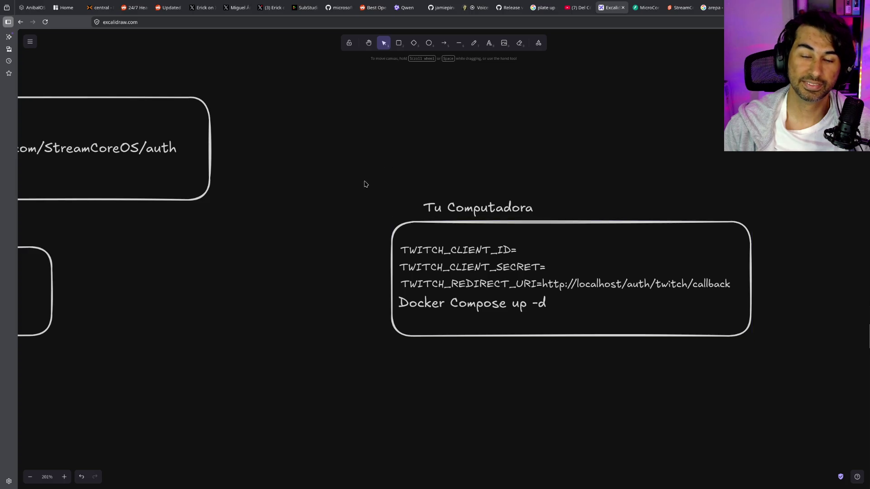
Shift the Tu Computadora title slightly left to line up with the env lines
{"action": "left_click_drag", "start_coordinate": [375, 212], "coordinate": [823, 384]}
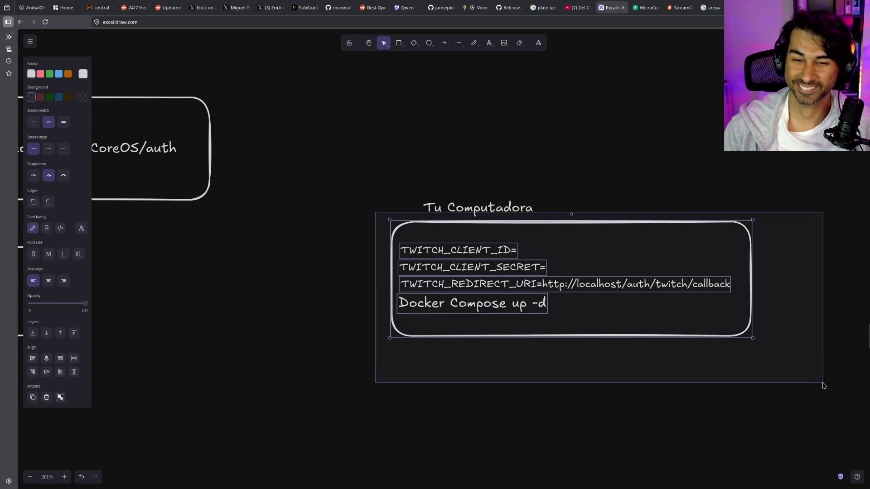
{"action": "left_click", "coordinate": [497, 208]}
{"action": "left_click_drag", "start_coordinate": [499, 209], "coordinate": [478, 210]}
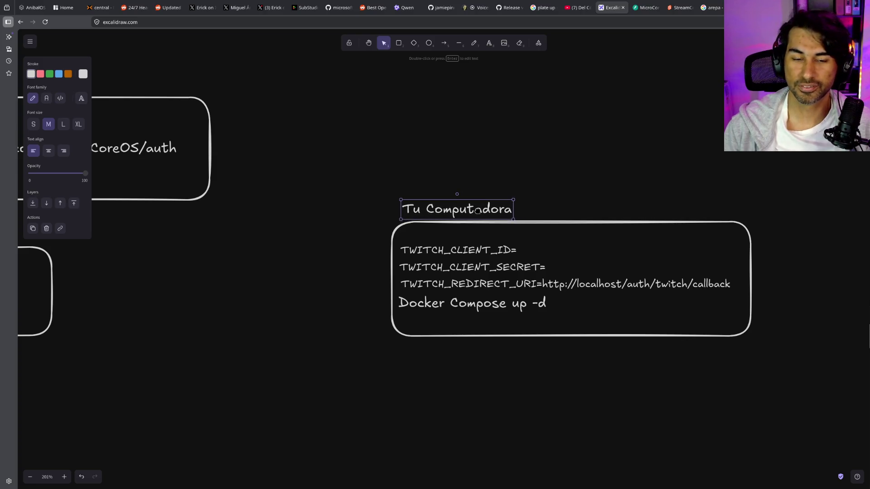
{"action": "left_click", "coordinate": [483, 275]}
{"action": "left_click", "coordinate": [486, 285]}
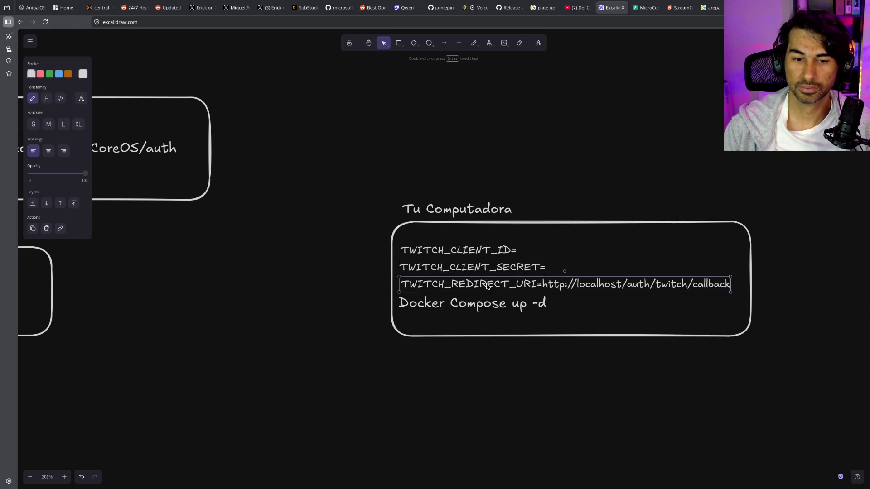
{"action": "left_click", "coordinate": [487, 211]}
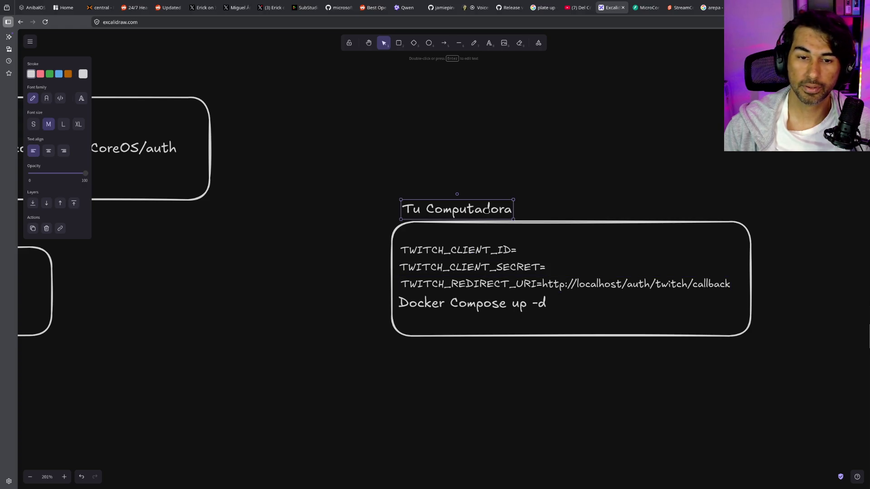
{"action": "left_click", "coordinate": [493, 270]}
{"action": "left_click", "coordinate": [485, 248]}
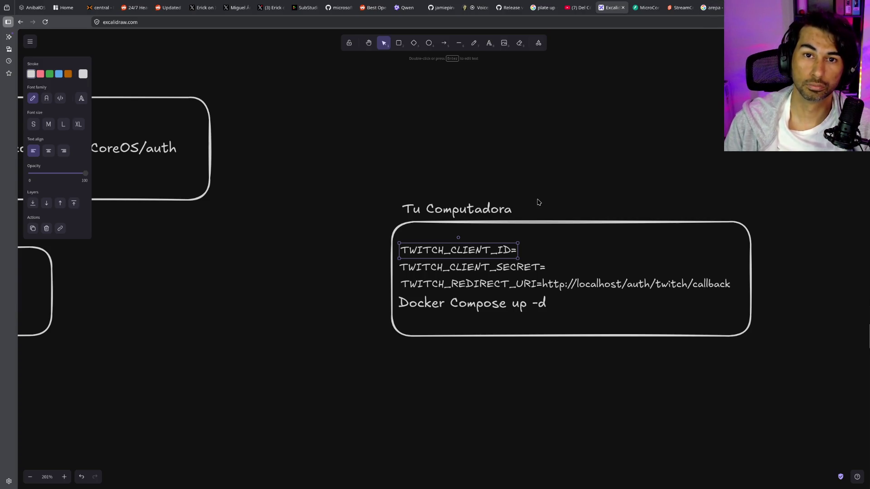
{"action": "key", "text": "ctrl+t"}
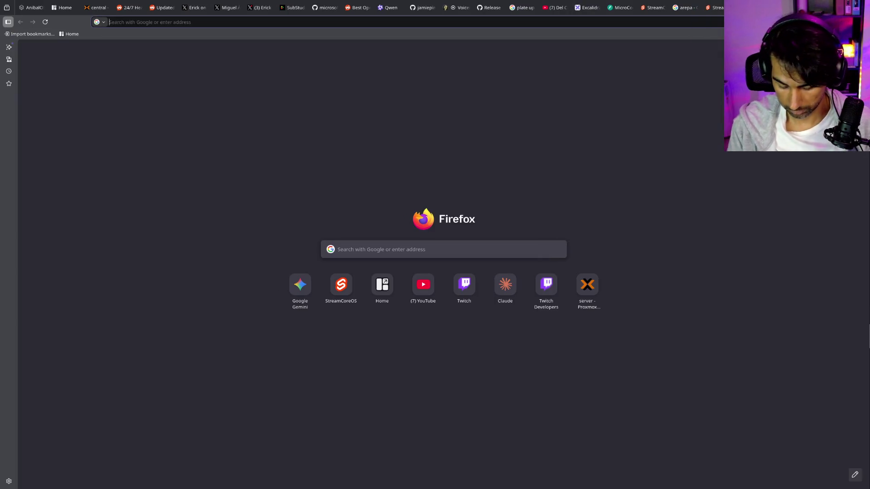
Search Google for 'electron', open the official electronjs.org site and zoom the page in
{"action": "type", "text": "electron"}
{"action": "key", "text": "Return"}
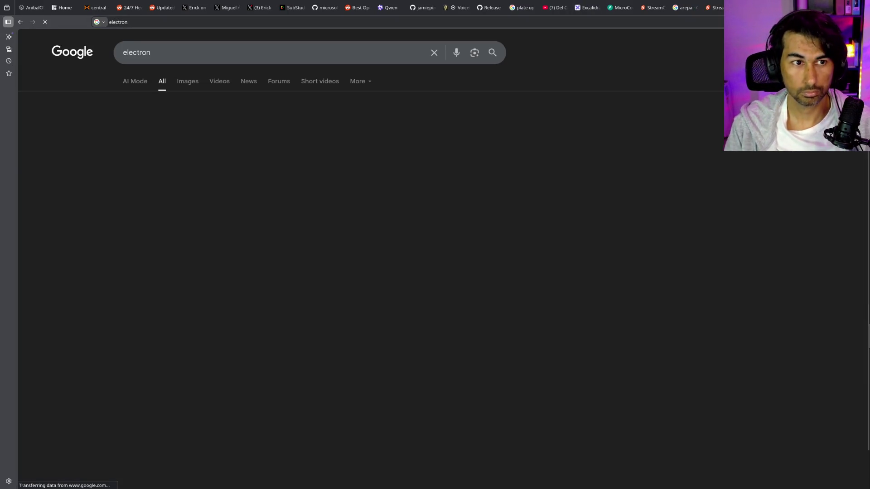
{"action": "left_click", "coordinate": [295, 154]}
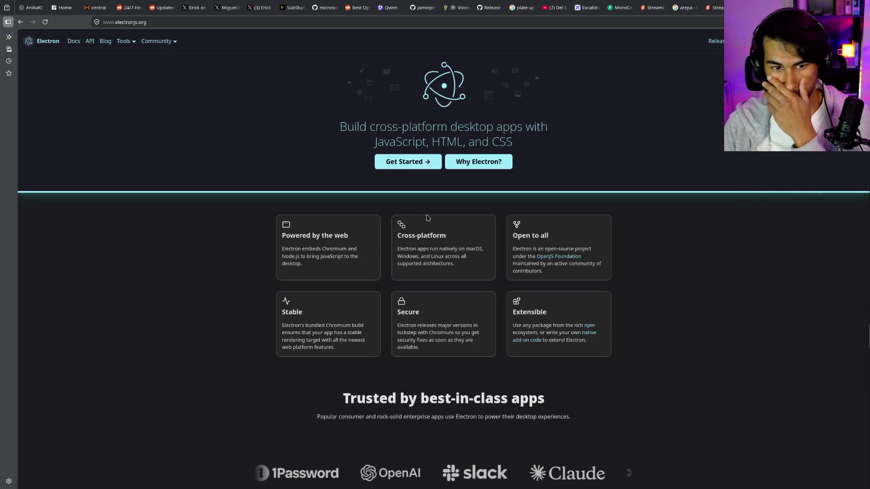
{"action": "key", "text": "ctrl+plus"}
{"action": "key", "text": "ctrl+plus"}
{"action": "key", "text": "ctrl+plus"}
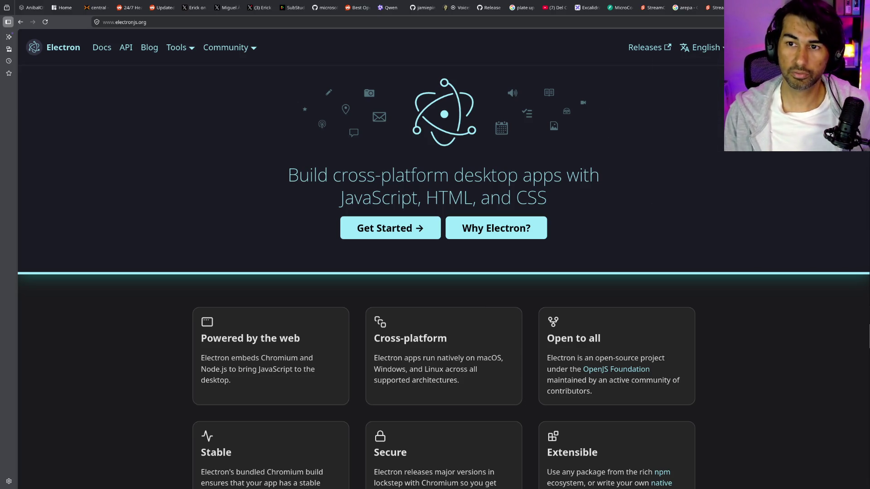
{"action": "key", "text": "ctrl+t"}
Search 'wt desktop aplication', open Qt's desktop development page, accept cookies and view Application Development
{"action": "type", "text": "wt "}
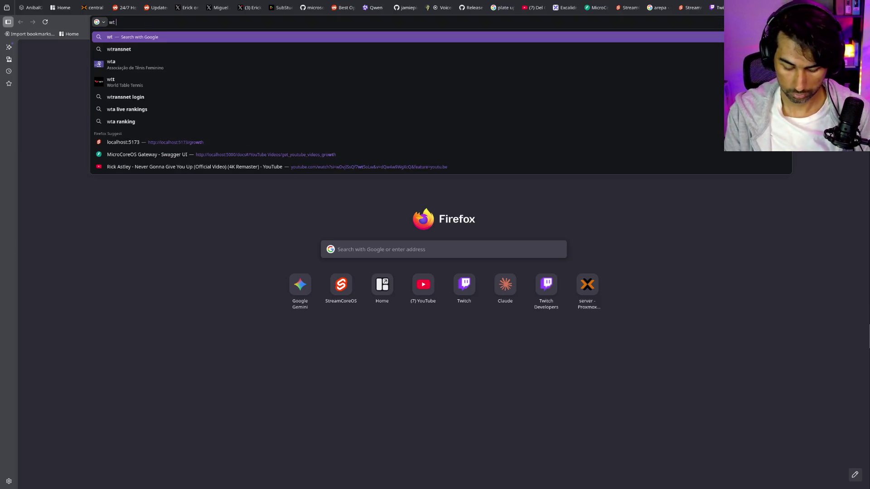
{"action": "type", "text": "desktop "}
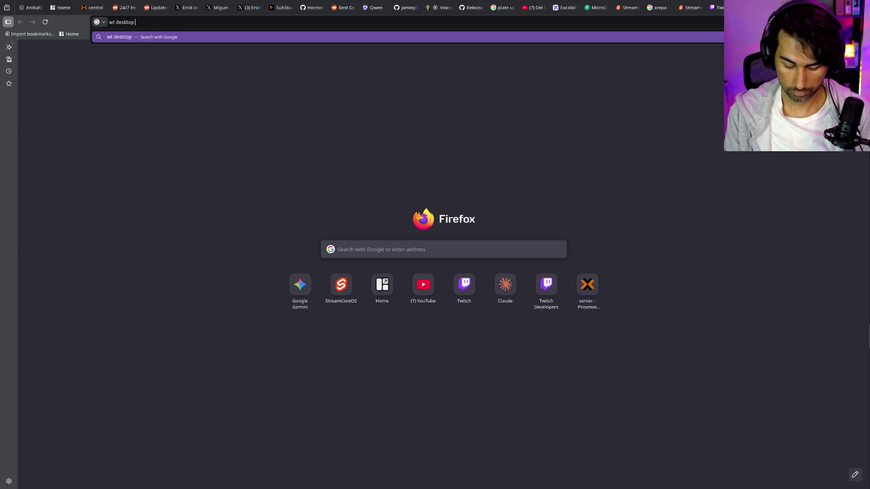
{"action": "type", "text": "aplication"}
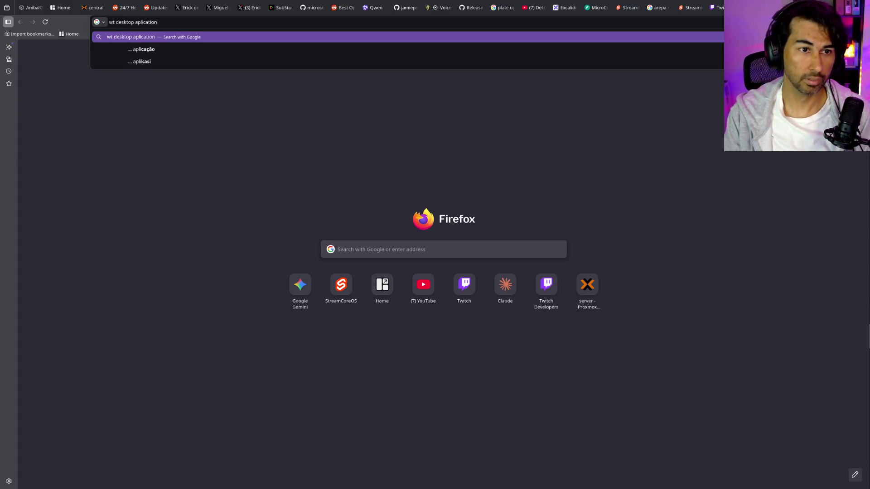
{"action": "key", "text": "Return"}
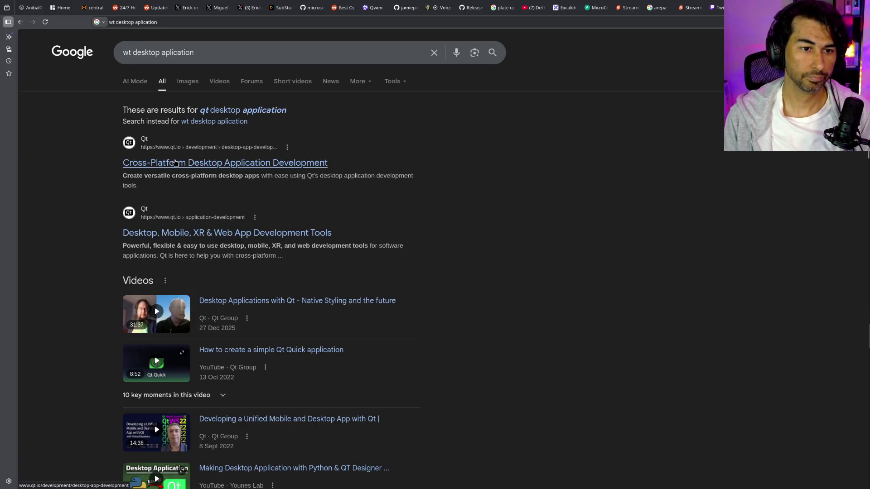
{"action": "left_click", "coordinate": [175, 163]}
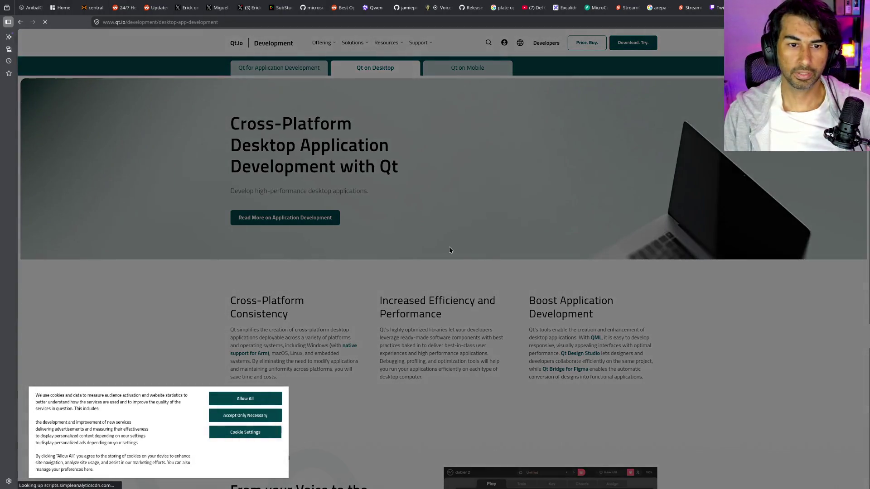
{"action": "left_click", "coordinate": [245, 399]}
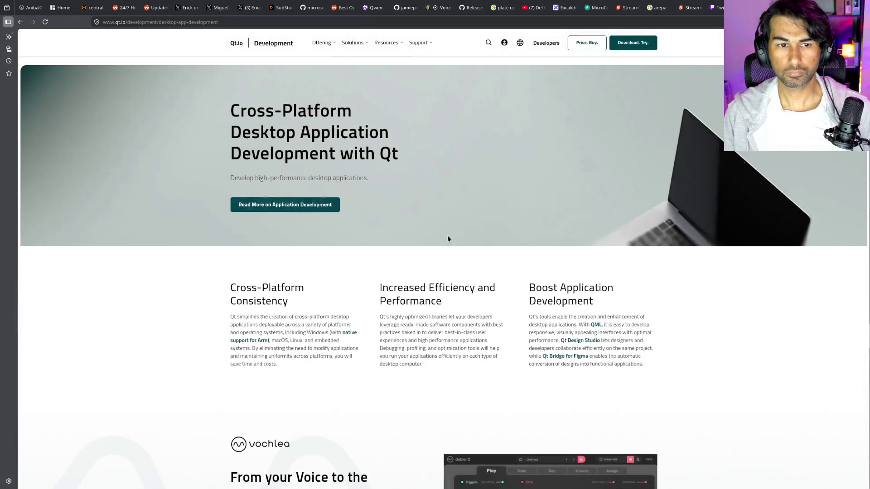
{"action": "scroll", "coordinate": [588, 392], "scroll_direction": "down", "scroll_amount": 8}
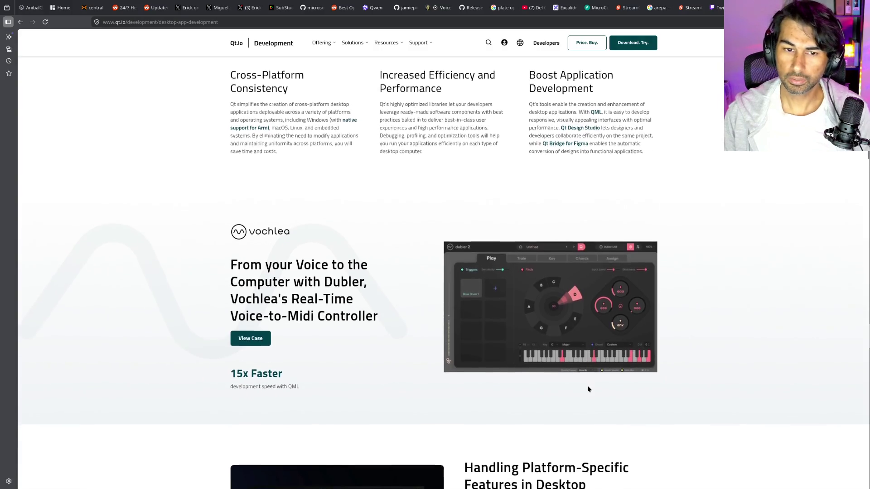
{"action": "scroll", "coordinate": [587, 389], "scroll_direction": "down", "scroll_amount": 6}
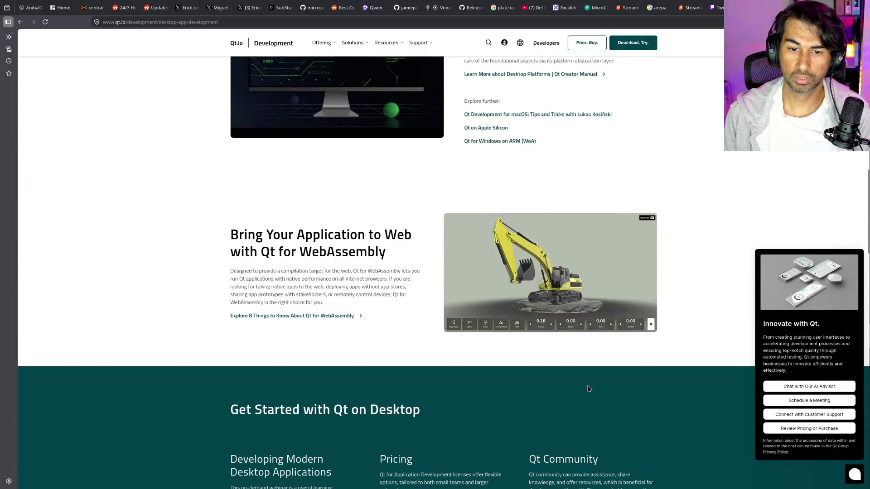
{"action": "scroll", "coordinate": [588, 385], "scroll_direction": "up", "scroll_amount": 15}
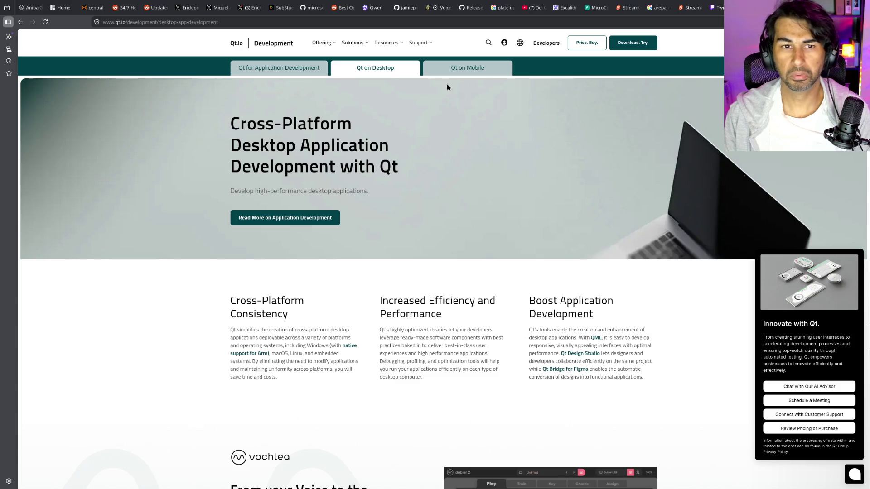
{"action": "left_click", "coordinate": [299, 73]}
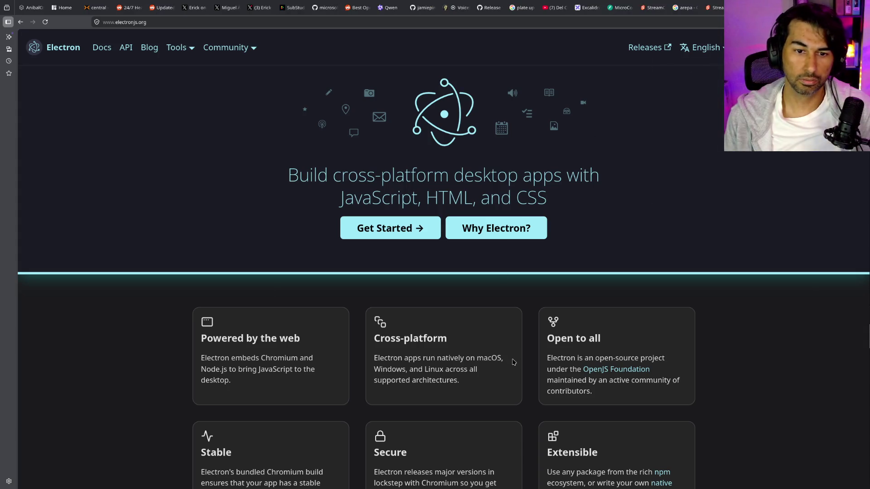
Scroll through the electronjs.org homepage features and back up to the hero section
{"action": "scroll", "coordinate": [513, 362], "scroll_direction": "down", "scroll_amount": 7}
{"action": "scroll", "coordinate": [514, 361], "scroll_direction": "up", "scroll_amount": 7}
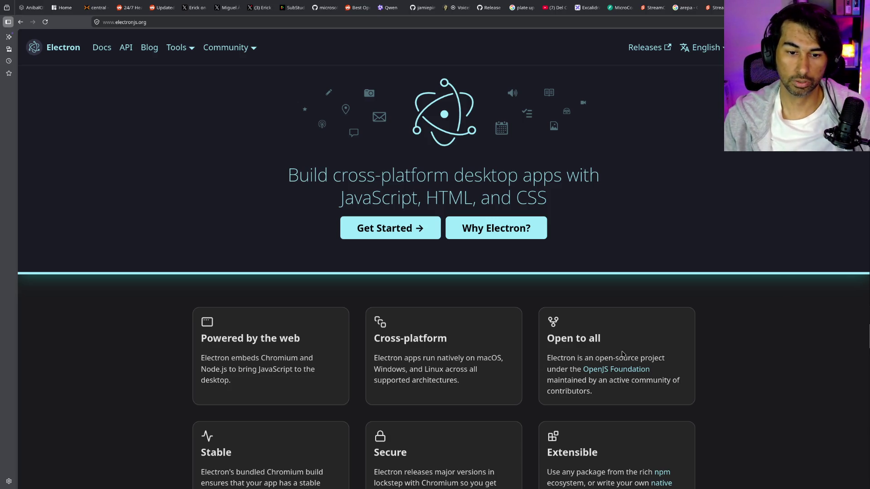
{"action": "scroll", "coordinate": [622, 355], "scroll_direction": "down", "scroll_amount": 15}
{"action": "scroll", "coordinate": [623, 354], "scroll_direction": "down", "scroll_amount": 6}
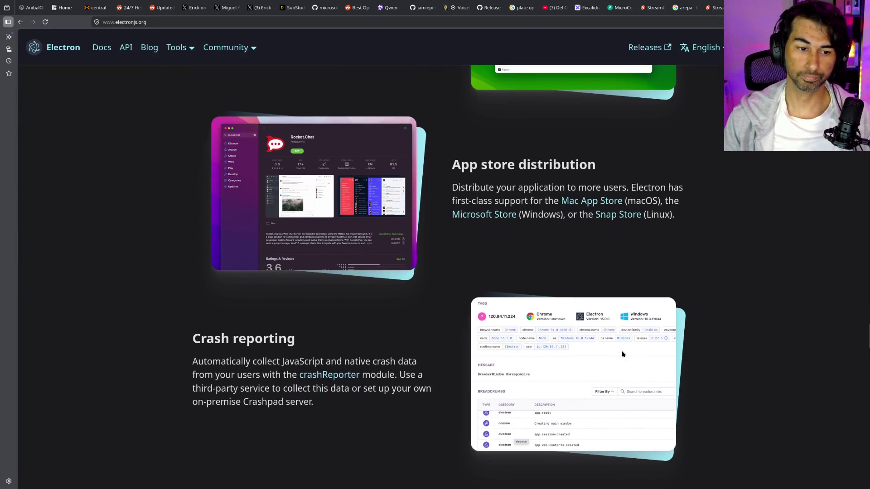
{"action": "scroll", "coordinate": [623, 354], "scroll_direction": "down", "scroll_amount": 10}
{"action": "scroll", "coordinate": [623, 355], "scroll_direction": "up", "scroll_amount": 15}
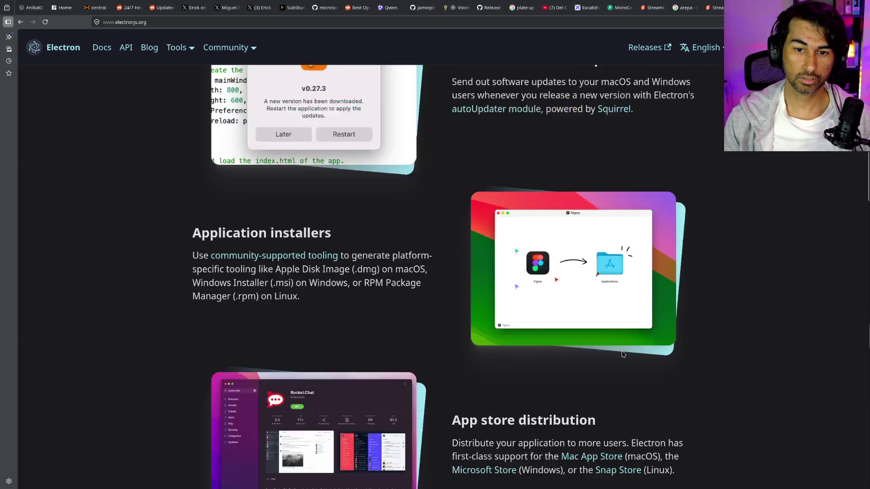
{"action": "scroll", "coordinate": [623, 355], "scroll_direction": "down", "scroll_amount": 10}
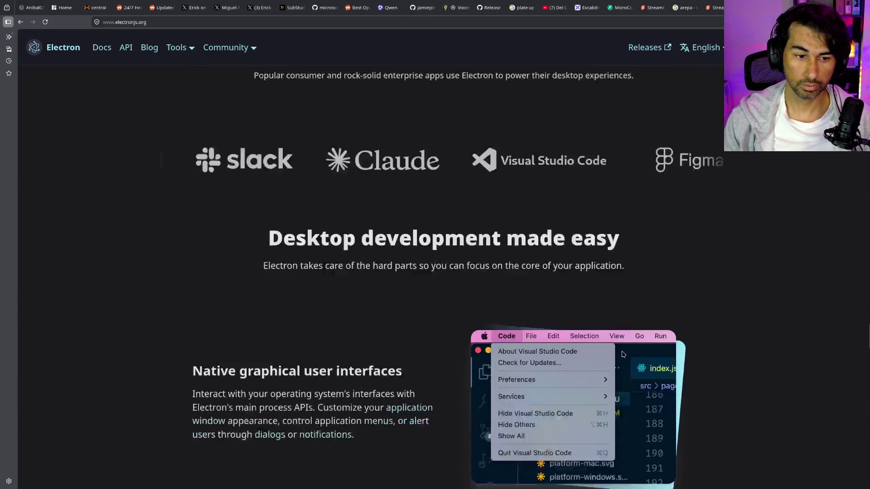
{"action": "scroll", "coordinate": [623, 354], "scroll_direction": "down", "scroll_amount": 10}
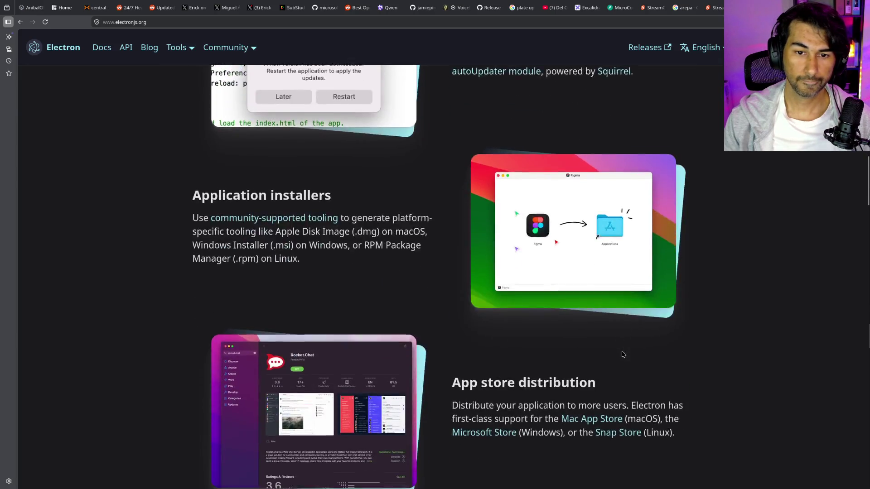
{"action": "scroll", "coordinate": [623, 354], "scroll_direction": "up", "scroll_amount": 20}
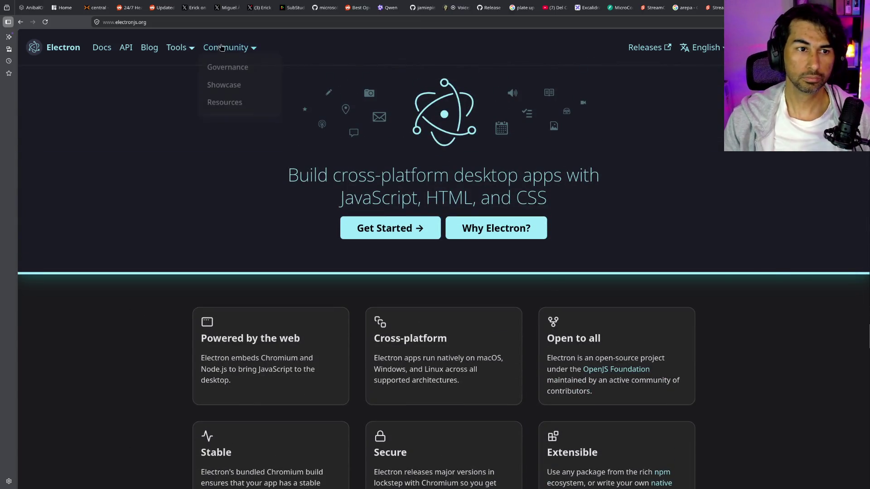
{"action": "left_click", "coordinate": [227, 21]}
Open Gemini and ask 'Cuales aplicaciones estan hechas con electron'
{"action": "type", "text": "gemini.google.com/"}
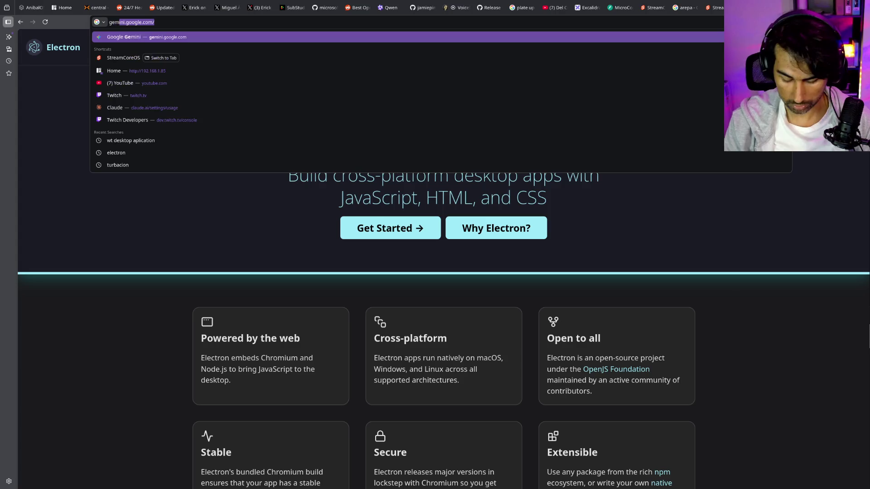
{"action": "key", "text": "Return"}
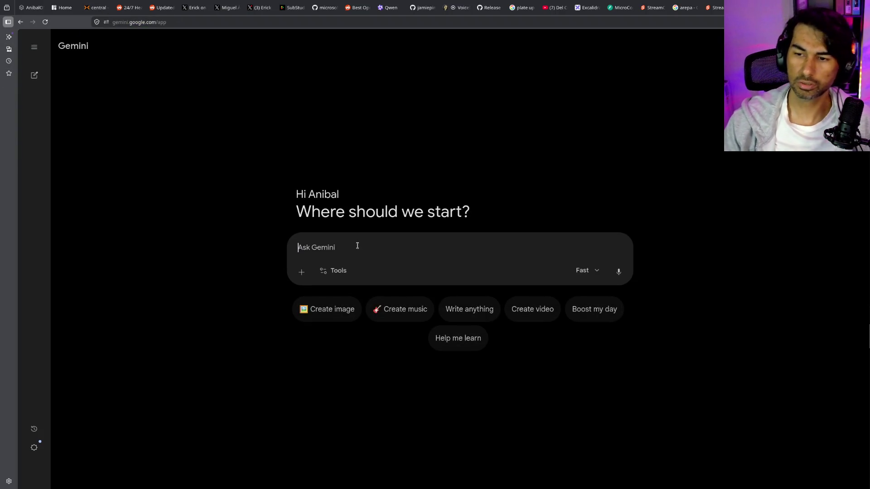
{"action": "type", "text": "elctron"}
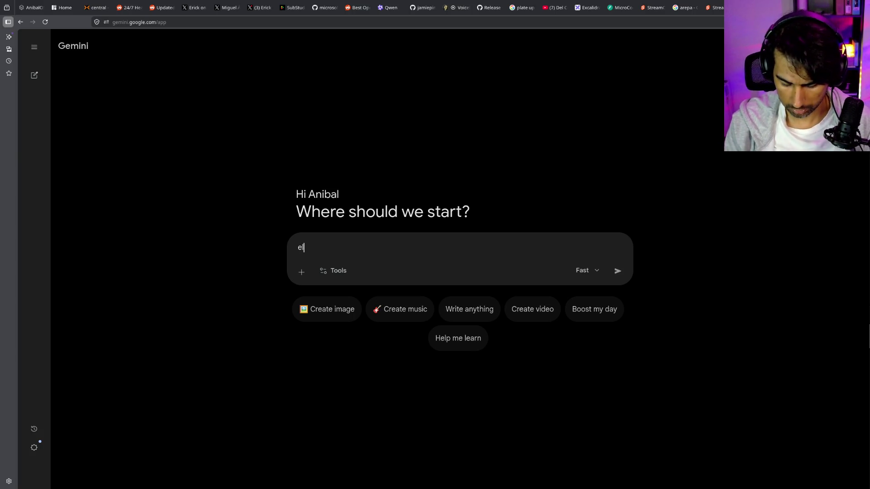
{"action": "key", "text": "BackSpace"}
{"action": "key", "text": "BackSpace"}
{"action": "key", "text": "BackSpace"}
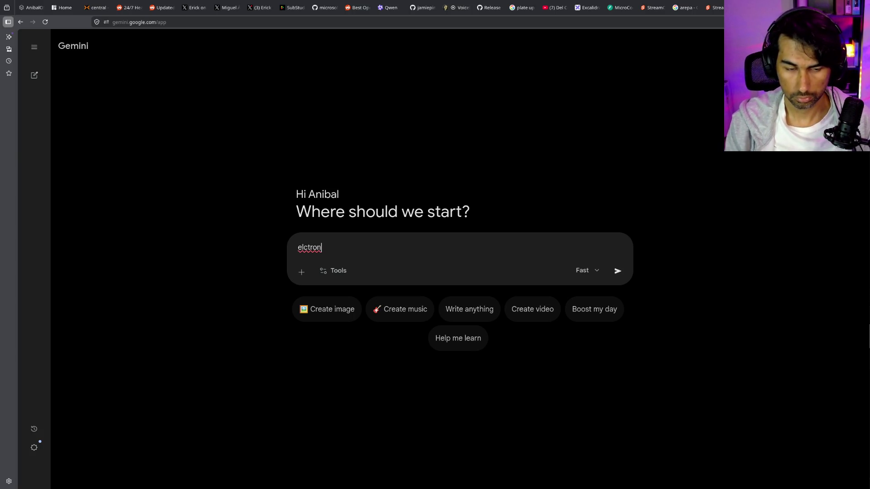
{"action": "type", "text": "Cuales aplicacione"}
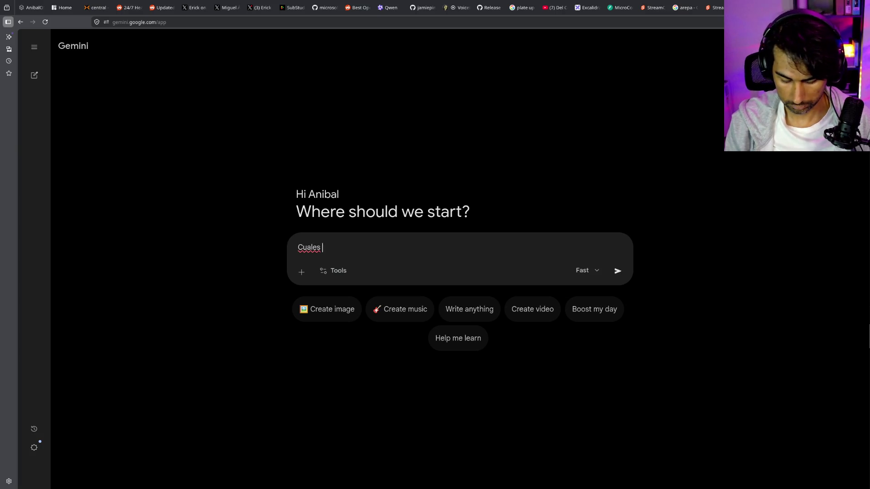
{"action": "type", "text": "s estan hechas o"}
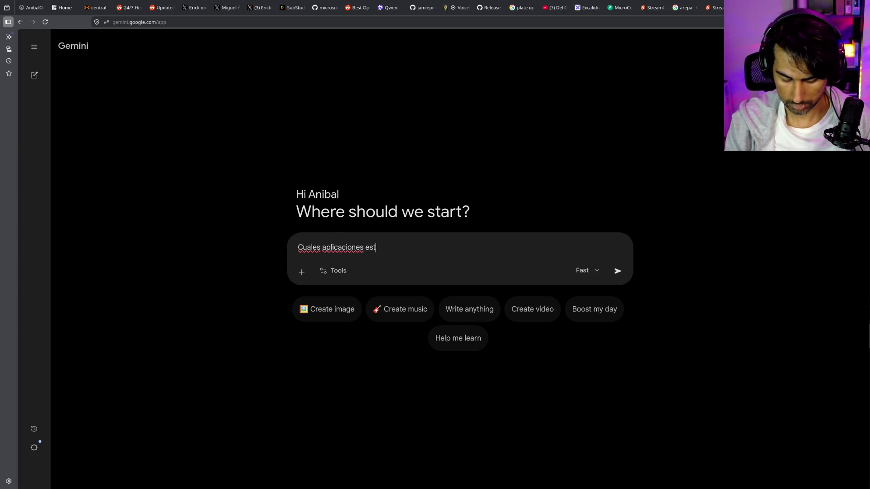
{"action": "key", "text": "BackSpace"}
{"action": "type", "text": "con"}
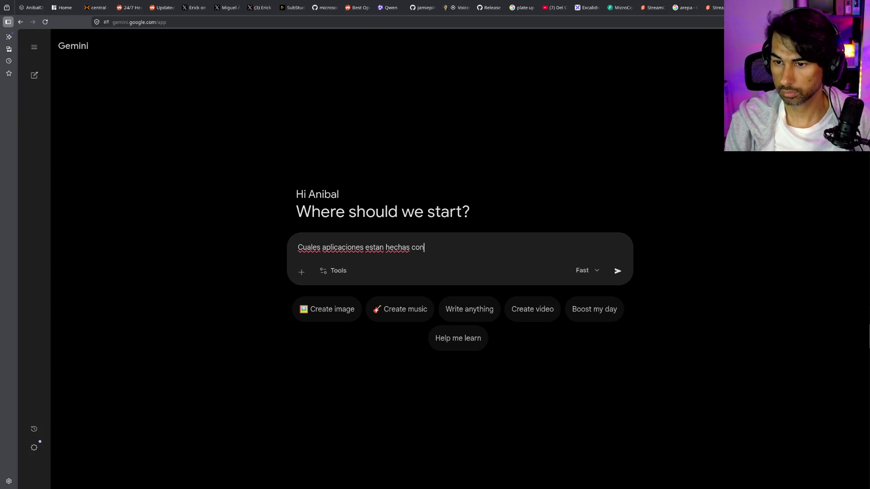
{"action": "type", "text": " electron"}
{"action": "key", "text": "Return"}
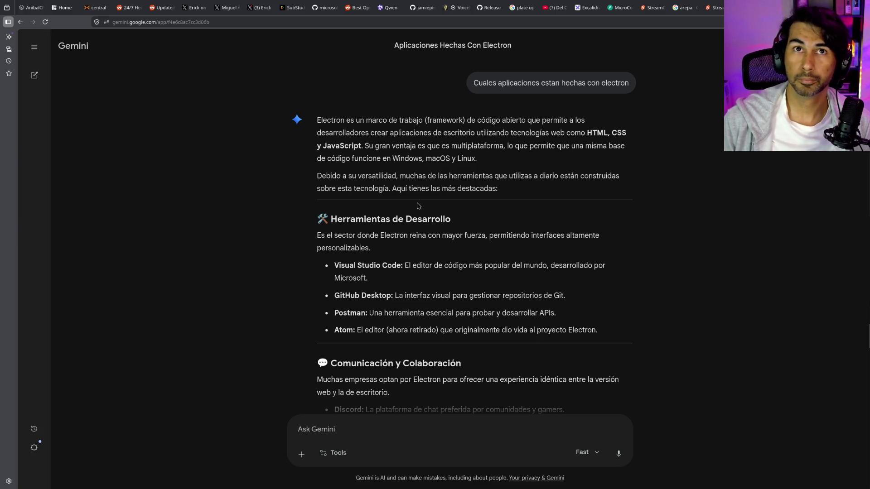
Scroll Gemini's Electron reply to the developer tools, select 'Atom' and open its context menu
{"action": "scroll", "coordinate": [417, 206], "scroll_direction": "down", "scroll_amount": 1}
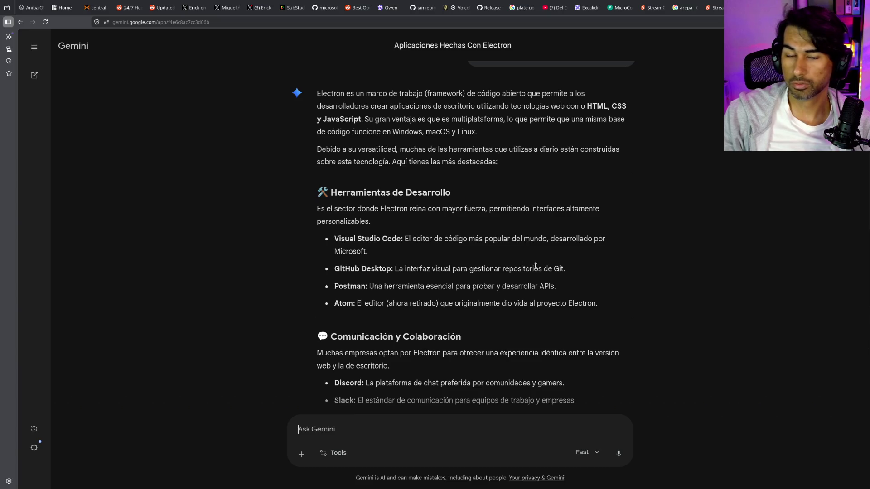
{"action": "scroll", "coordinate": [548, 300], "scroll_direction": "down", "scroll_amount": 2}
{"action": "scroll", "coordinate": [548, 300], "scroll_direction": "down", "scroll_amount": 1}
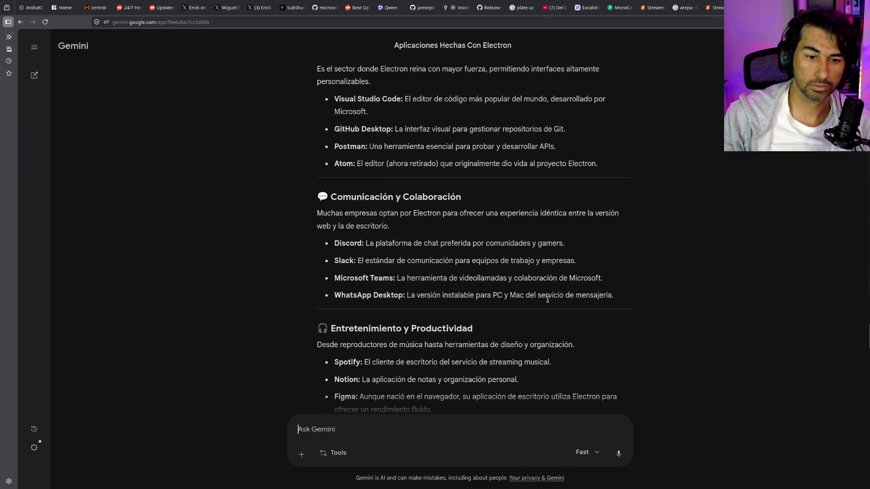
{"action": "scroll", "coordinate": [548, 299], "scroll_direction": "up", "scroll_amount": 4}
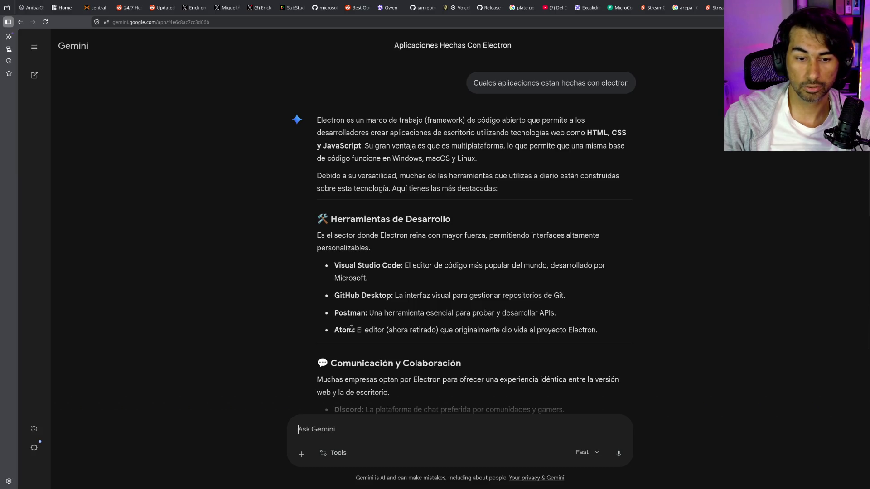
{"action": "scroll", "coordinate": [353, 327], "scroll_direction": "down", "scroll_amount": 1}
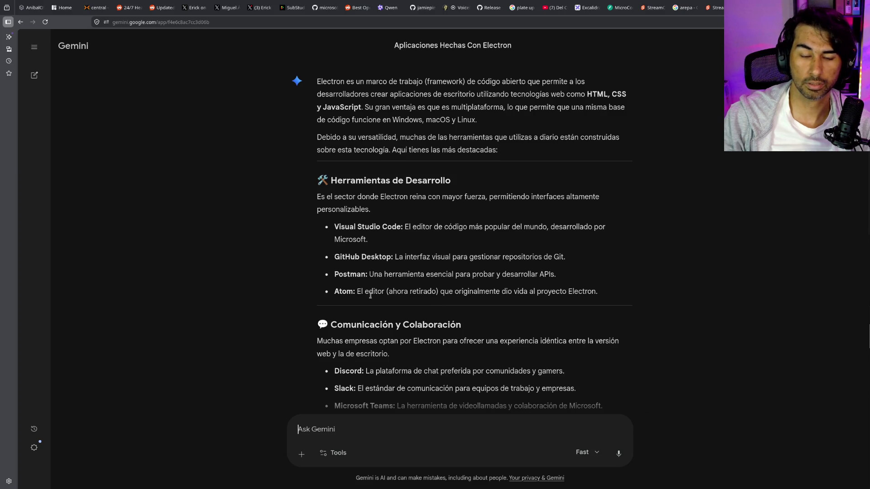
{"action": "double_click", "coordinate": [346, 291]}
{"action": "right_click", "coordinate": [346, 292]}
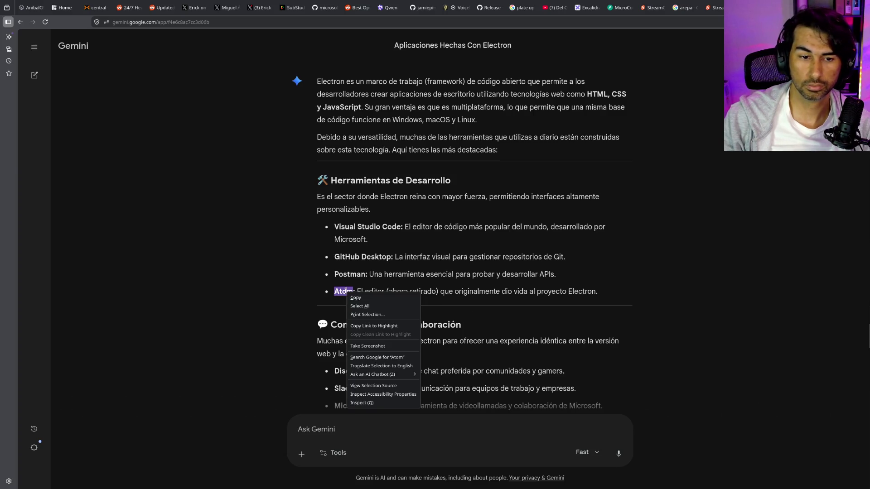
Search Google for 'Atom', then refine the query to 'Atom ide'
{"action": "left_click", "coordinate": [406, 356]}
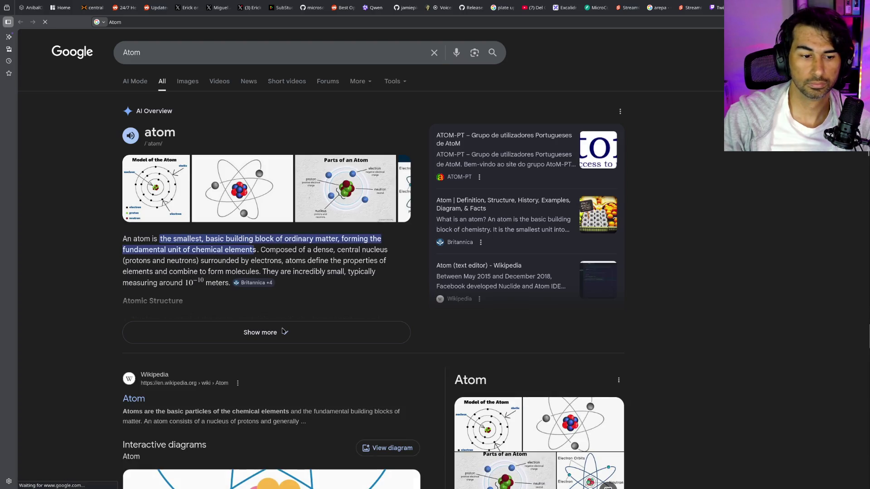
{"action": "scroll", "coordinate": [272, 204], "scroll_direction": "down", "scroll_amount": 3}
{"action": "scroll", "coordinate": [267, 129], "scroll_direction": "up", "scroll_amount": 3}
{"action": "left_click", "coordinate": [289, 53]}
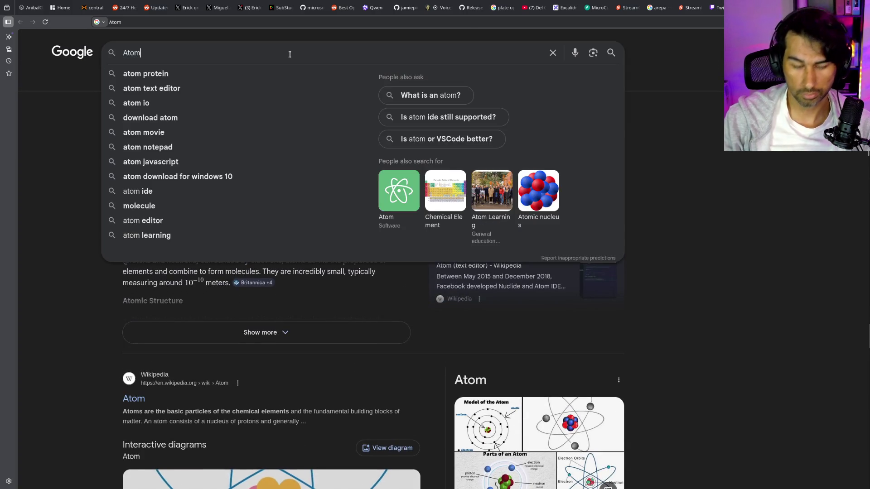
{"action": "type", "text": " ide"}
{"action": "key", "text": "Return"}
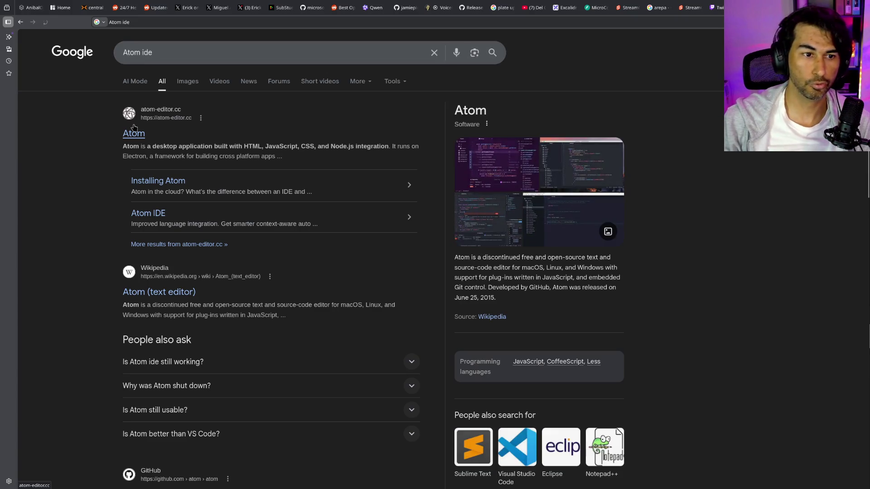
Open atom-editor.cc, view its release notes, and close the tab
{"action": "left_click", "coordinate": [138, 139]}
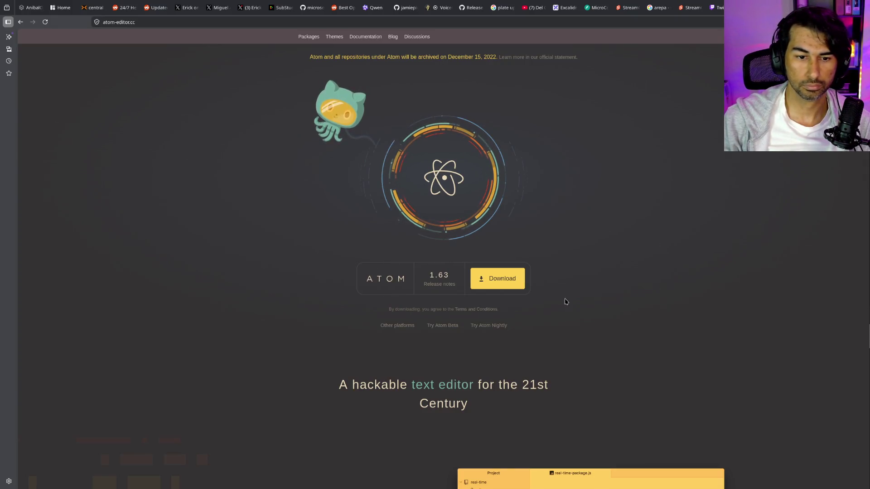
{"action": "left_click", "coordinate": [448, 286]}
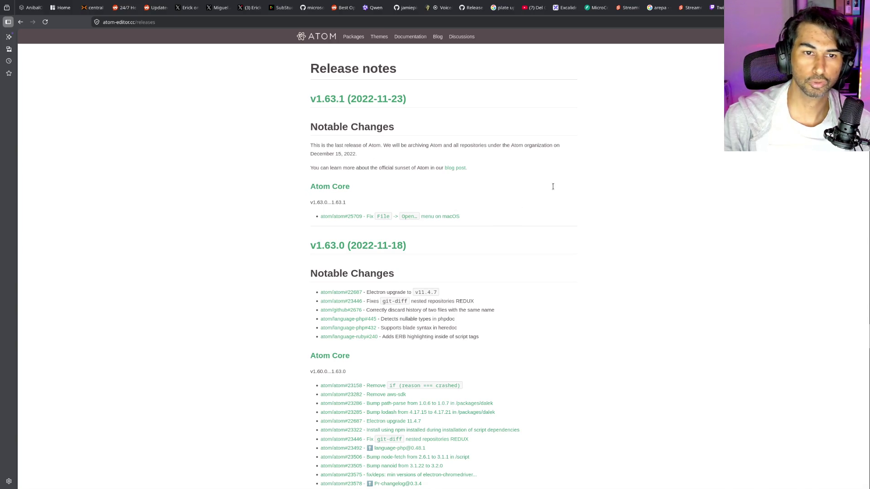
{"action": "key", "text": "ctrl+w"}
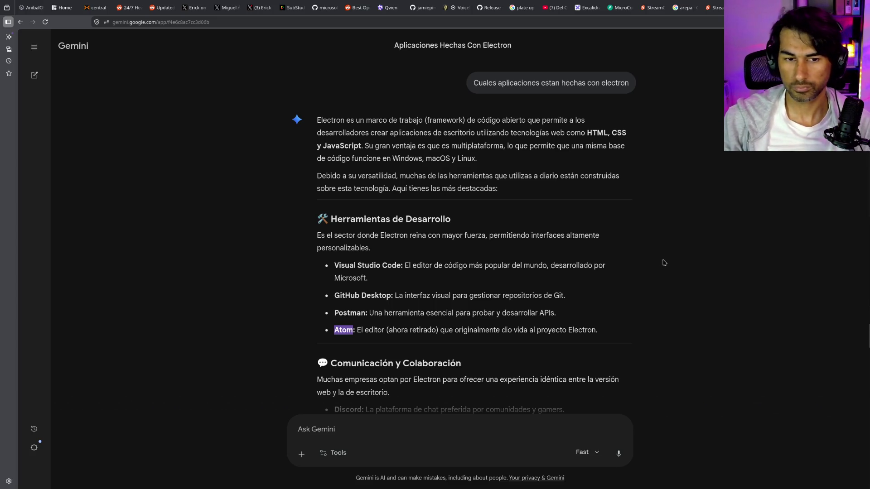
Select 'Twitch' in the Entretenimiento y Productividad list and search Google for it
{"action": "scroll", "coordinate": [656, 270], "scroll_direction": "down", "scroll_amount": 3}
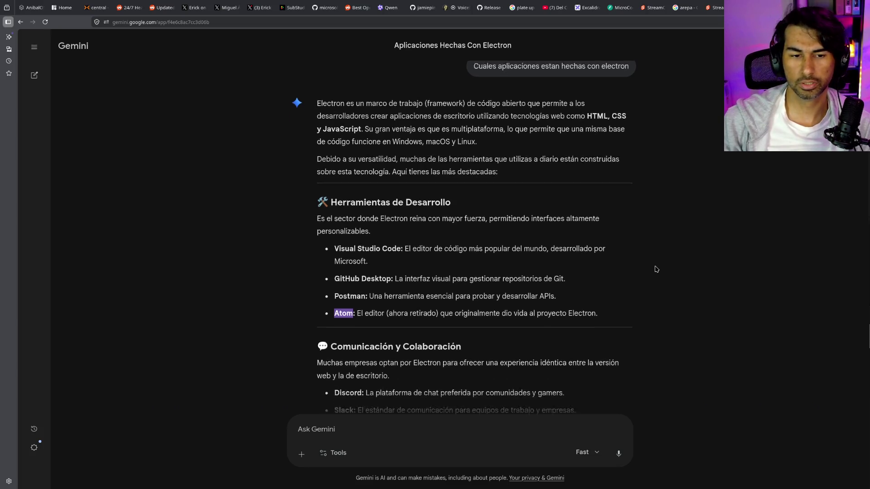
{"action": "scroll", "coordinate": [598, 280], "scroll_direction": "down", "scroll_amount": 2}
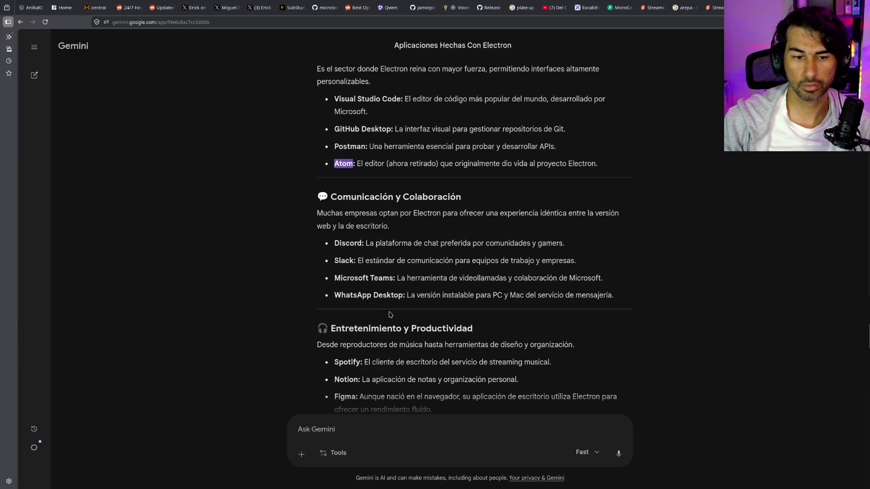
{"action": "scroll", "coordinate": [390, 314], "scroll_direction": "down", "scroll_amount": 3}
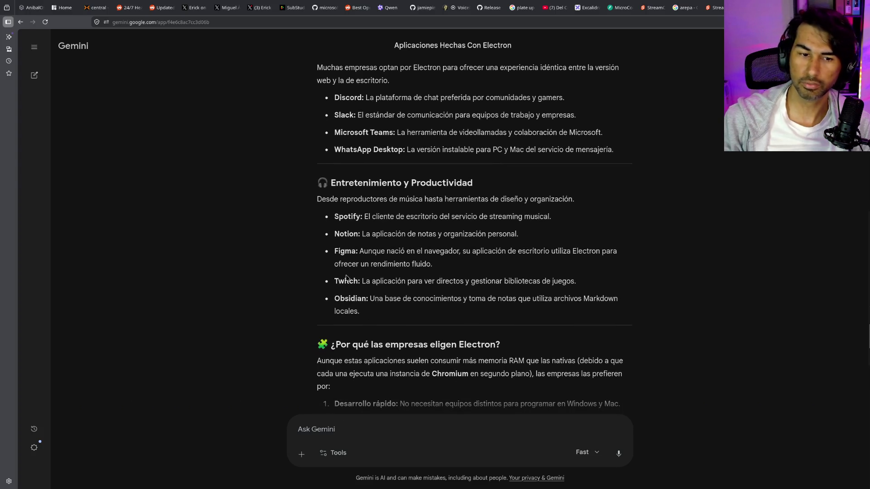
{"action": "double_click", "coordinate": [346, 279]}
{"action": "right_click", "coordinate": [347, 280]}
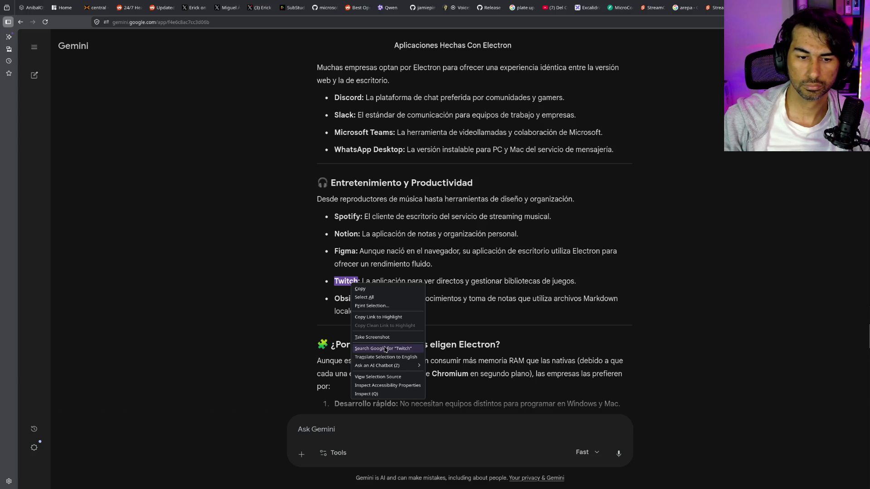
{"action": "left_click", "coordinate": [384, 349]}
Refine the Google query to 'Twitch app desktop'
{"action": "left_click", "coordinate": [193, 54]}
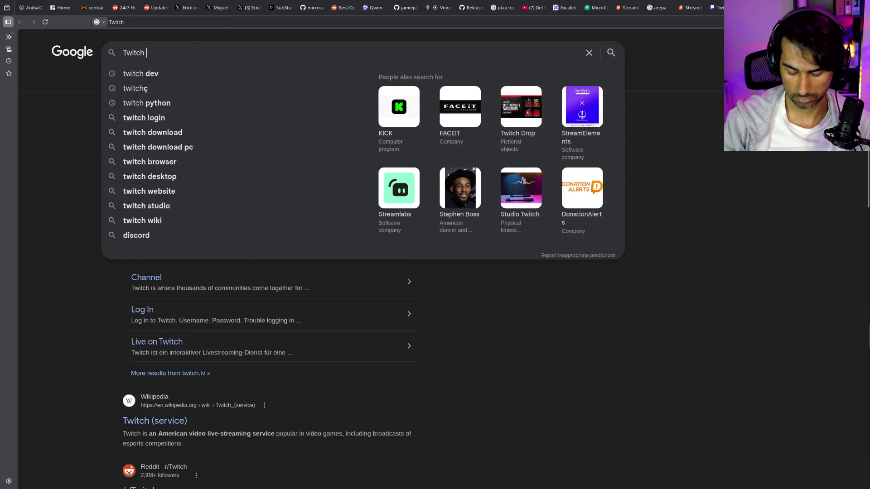
{"action": "type", "text": "app"}
{"action": "key", "text": "Return"}
{"action": "type", "text": "d"}
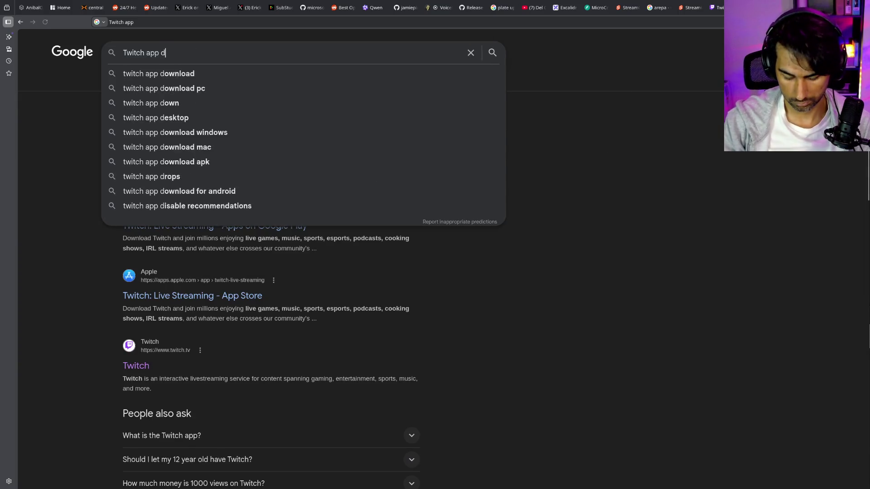
{"action": "type", "text": "esktop"}
{"action": "key", "text": "Return"}
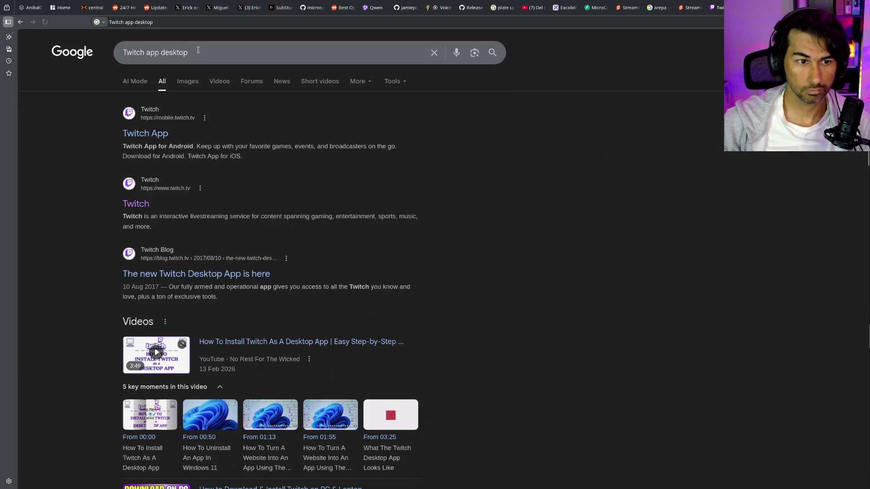
Follow the 2017 'new Twitch Desktop App' article to the app.twitch.tv Downloads page, then close it
{"action": "left_click", "coordinate": [156, 134]}
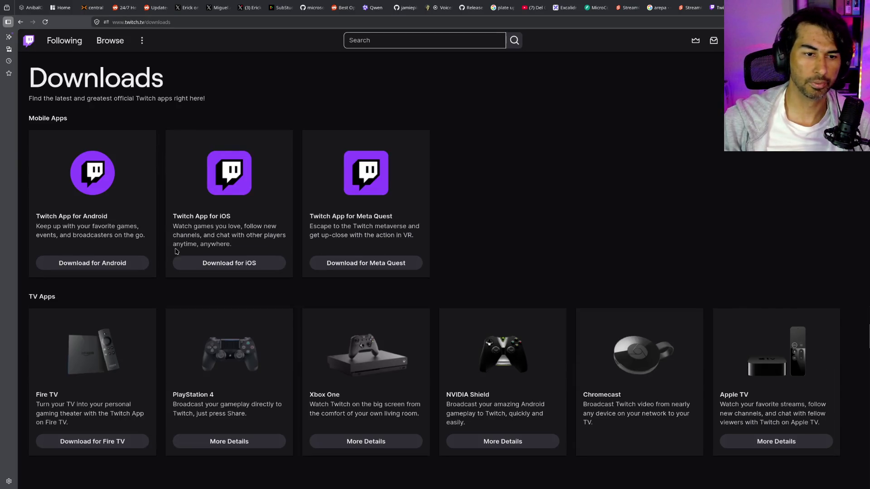
{"action": "key", "text": "alt+Left"}
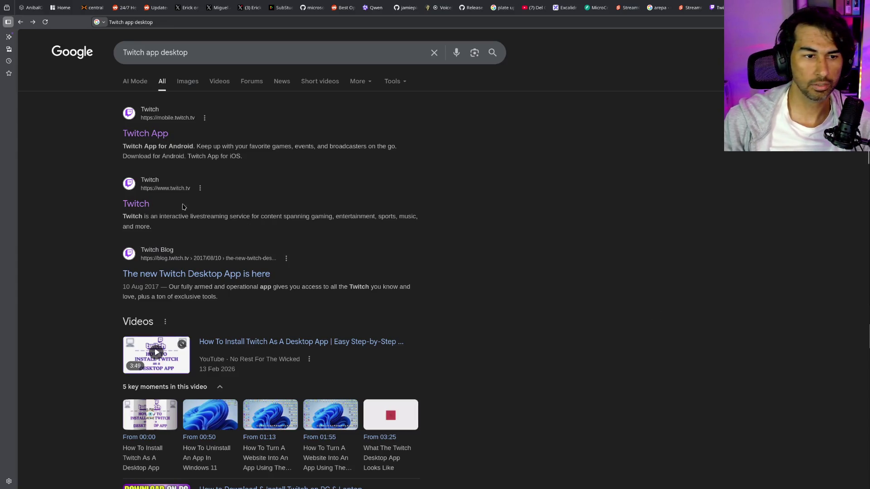
{"action": "left_click", "coordinate": [228, 278]}
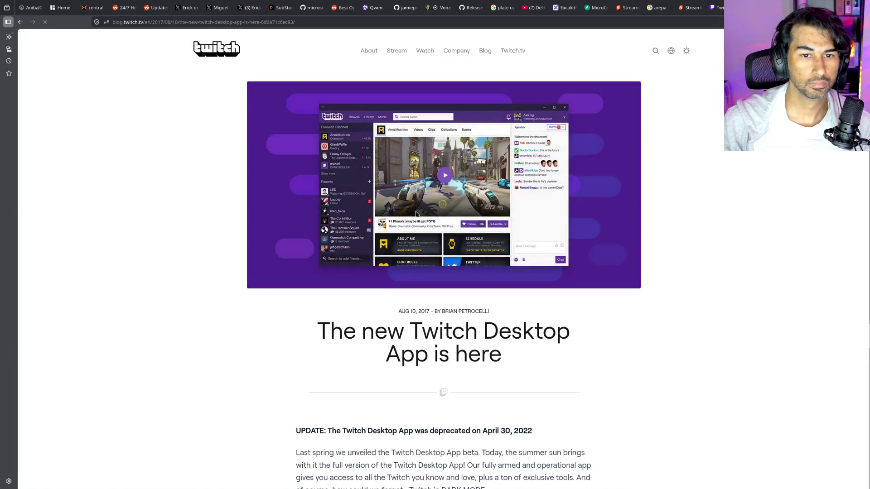
{"action": "scroll", "coordinate": [549, 380], "scroll_direction": "down", "scroll_amount": 5}
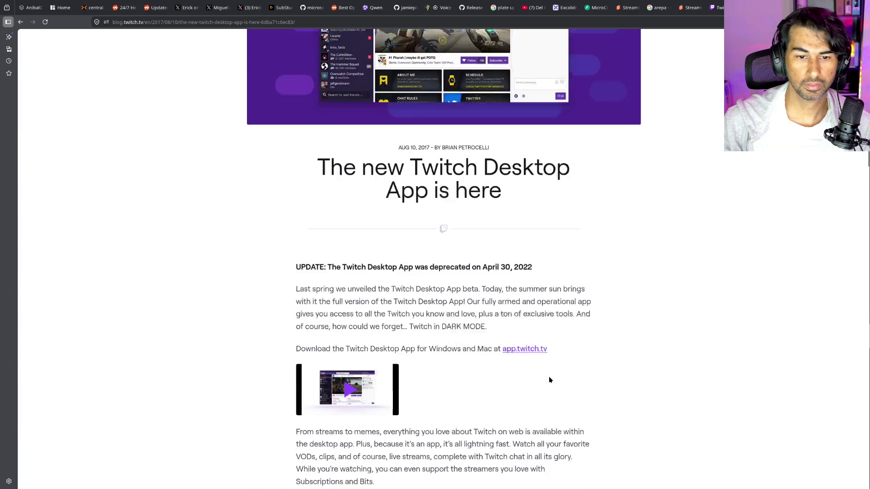
{"action": "scroll", "coordinate": [543, 353], "scroll_direction": "down", "scroll_amount": 2}
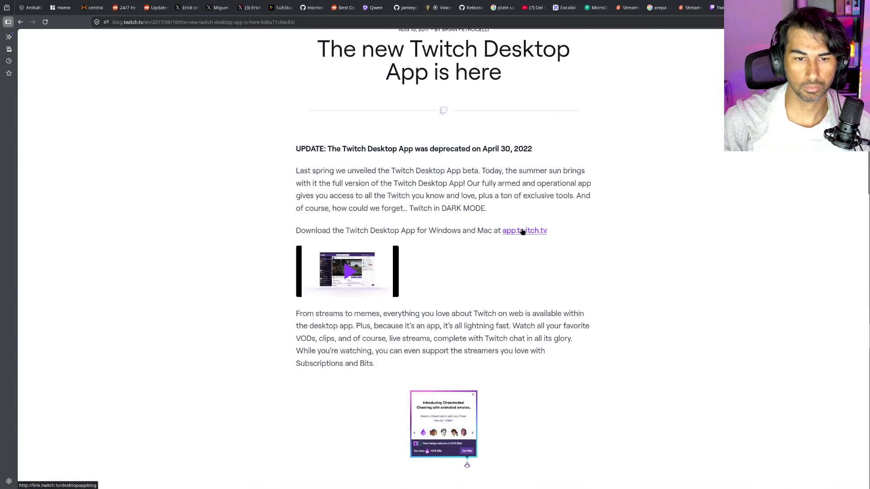
{"action": "left_click", "coordinate": [521, 231]}
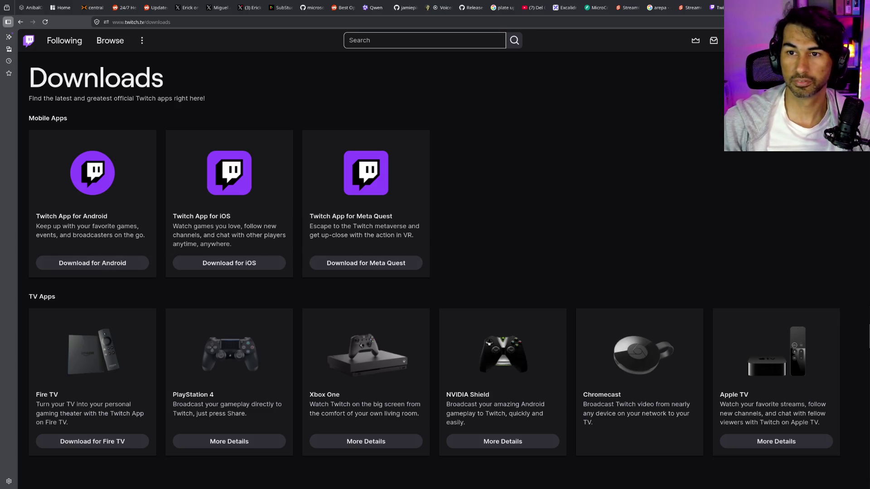
{"action": "key", "text": "ctrl+w"}
Reread Gemini's Electron answer, highlight the Chromium instance phrase, and start a new tab
{"action": "scroll", "coordinate": [526, 296], "scroll_direction": "down", "scroll_amount": 3}
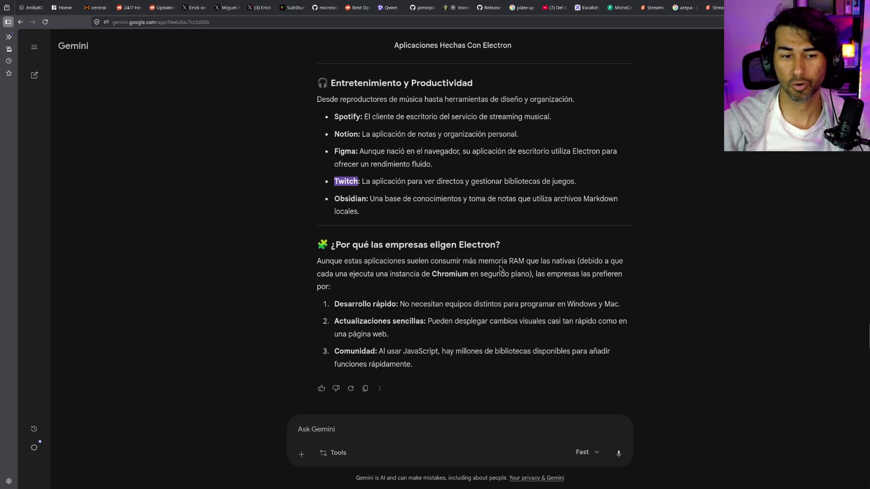
{"action": "scroll", "coordinate": [500, 269], "scroll_direction": "up", "scroll_amount": 1}
{"action": "scroll", "coordinate": [500, 271], "scroll_direction": "down", "scroll_amount": 1}
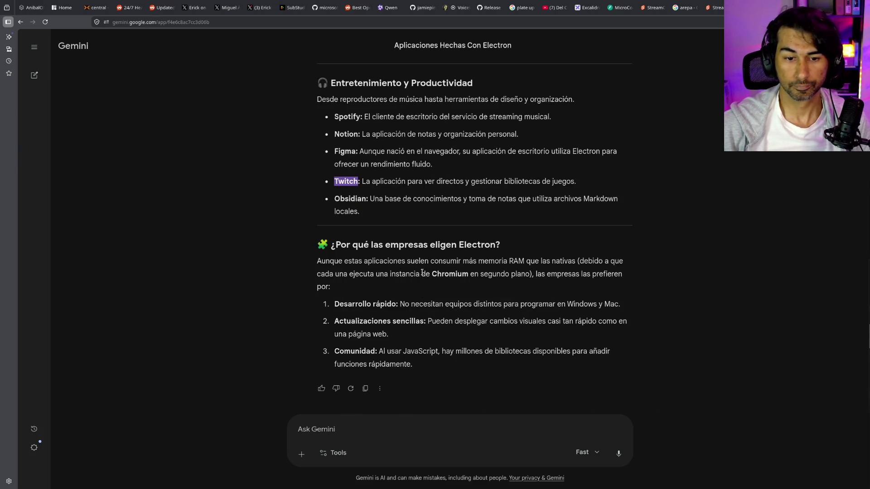
{"action": "left_click_drag", "start_coordinate": [395, 275], "coordinate": [521, 273]}
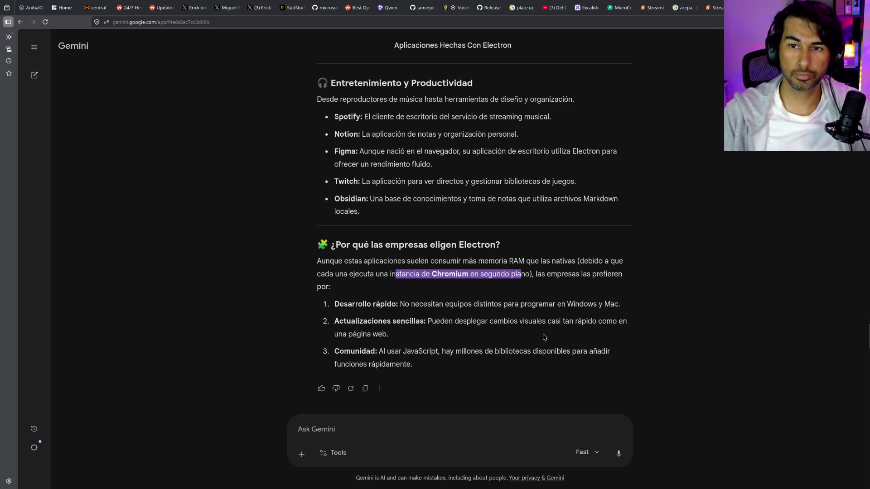
{"action": "key", "text": "ctrl+t"}
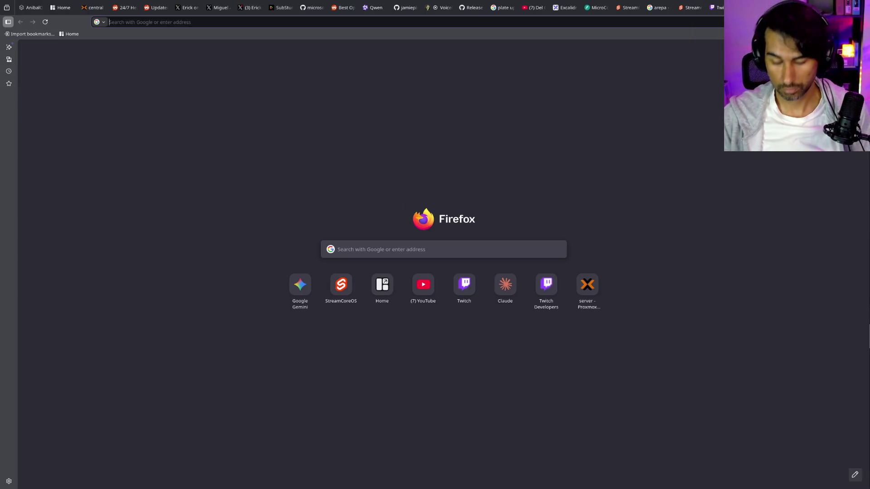
Search for 'qt vs electron tauri', review the results, and close that tab
{"action": "type", "text": "qt vs "}
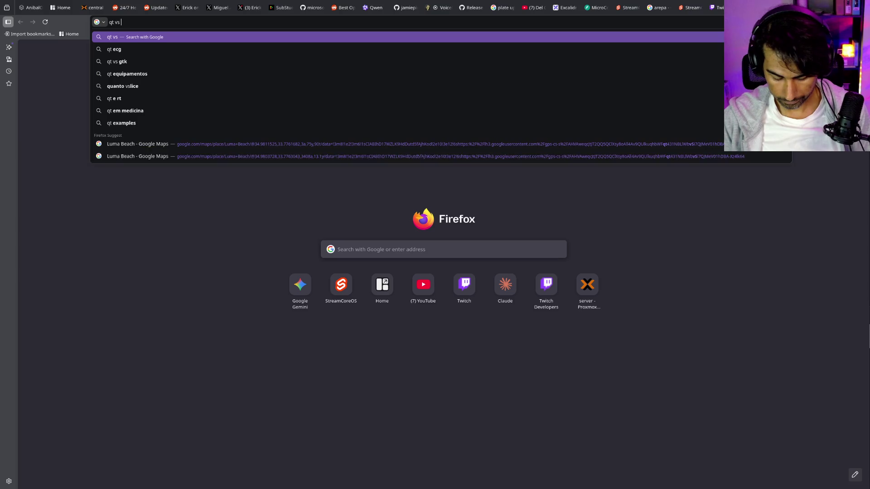
{"action": "type", "text": "electron tau"}
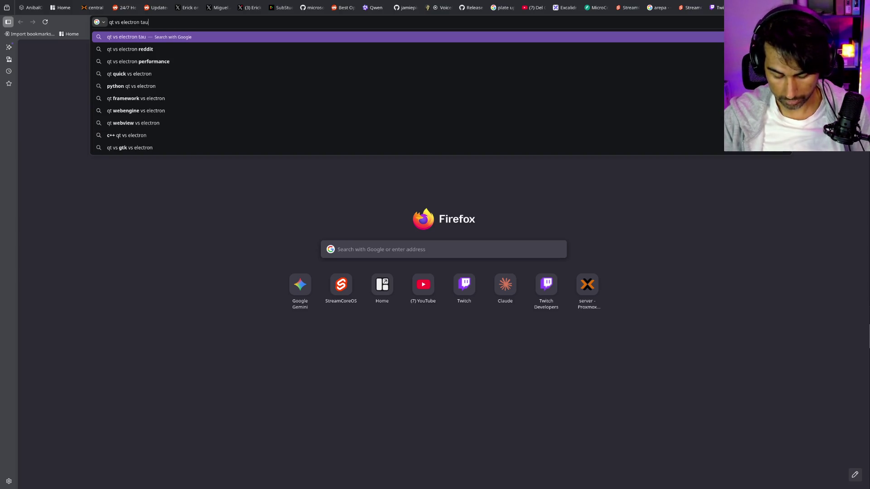
{"action": "type", "text": "ri"}
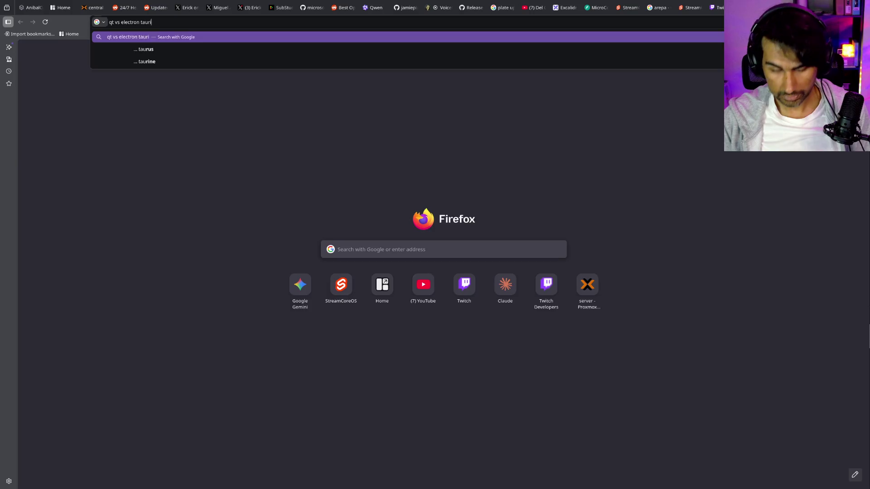
{"action": "key", "text": "Return"}
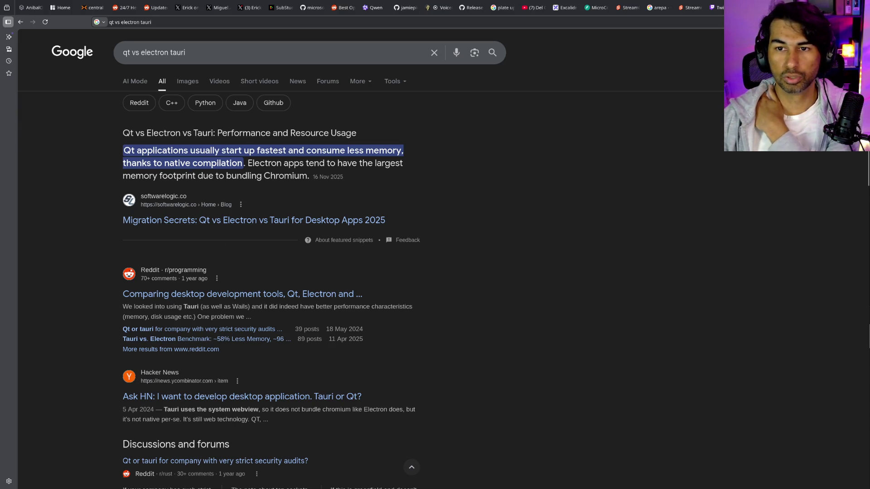
{"action": "key", "text": "ctrl+w"}
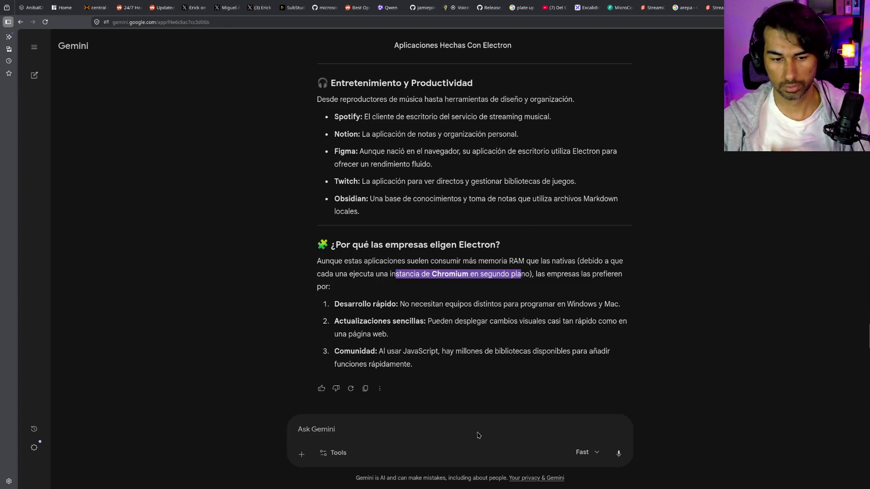
Ask Gemini '¿Que tal QT?'
{"action": "type", "text": "¿Que "}
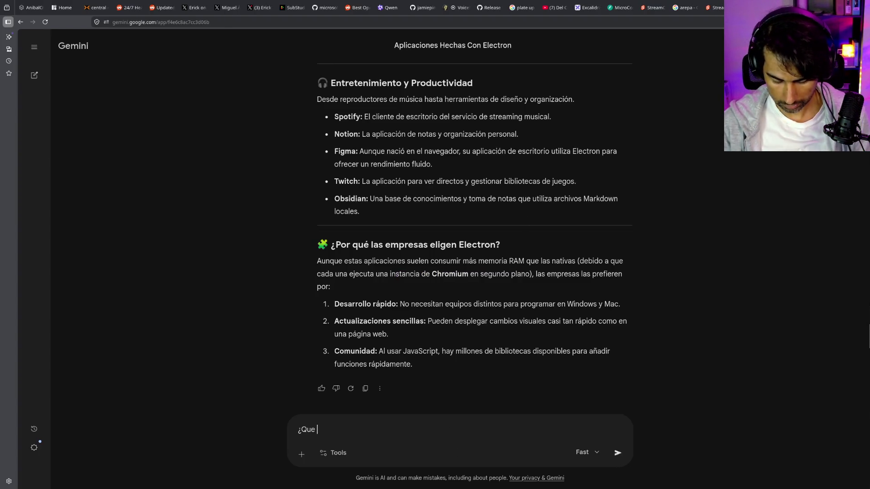
{"action": "type", "text": "tal QT?"}
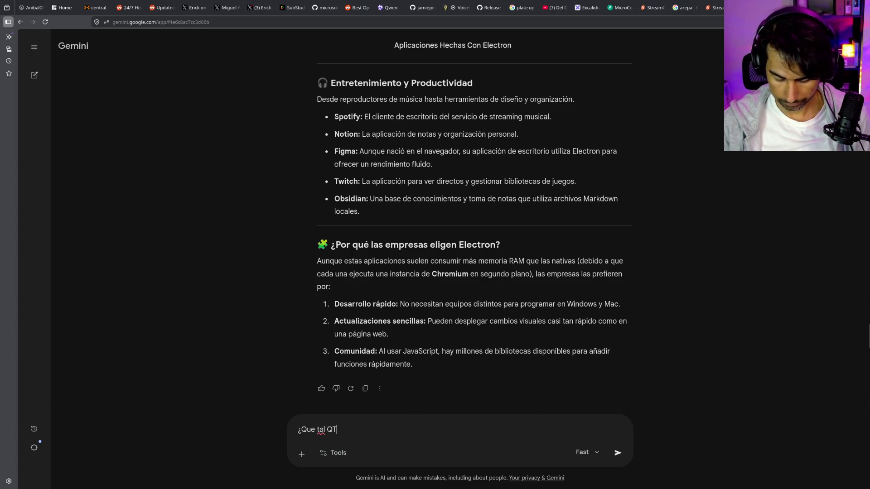
{"action": "key", "text": "Return"}
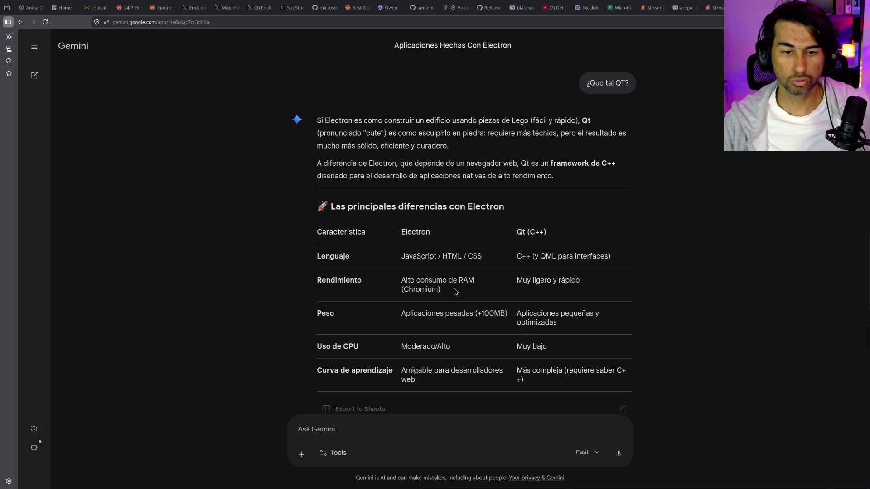
{"action": "left_click_drag", "start_coordinate": [517, 280], "coordinate": [565, 280]}
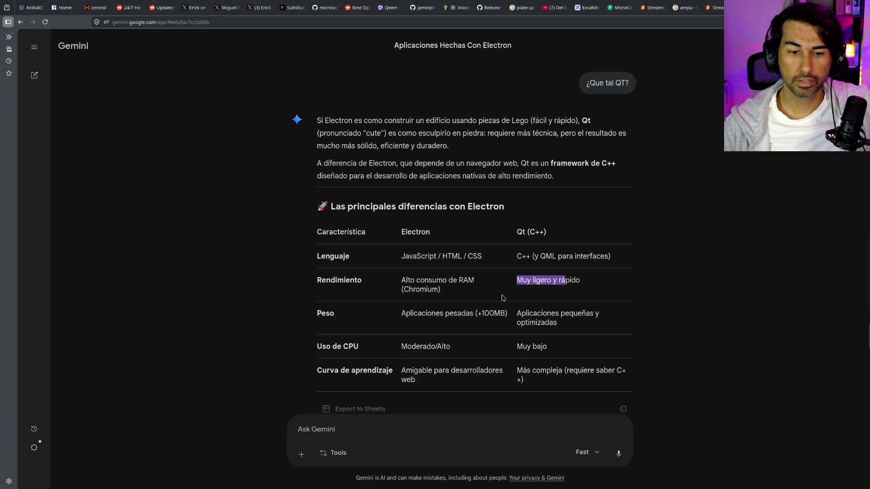
{"action": "scroll", "coordinate": [428, 321], "scroll_direction": "down", "scroll_amount": 1}
{"action": "left_click", "coordinate": [480, 274]}
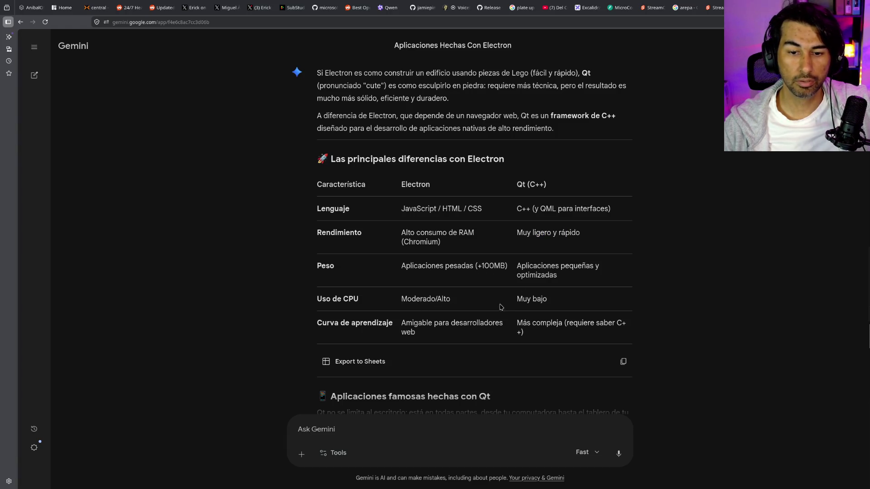
{"action": "left_click_drag", "start_coordinate": [509, 304], "coordinate": [541, 300]}
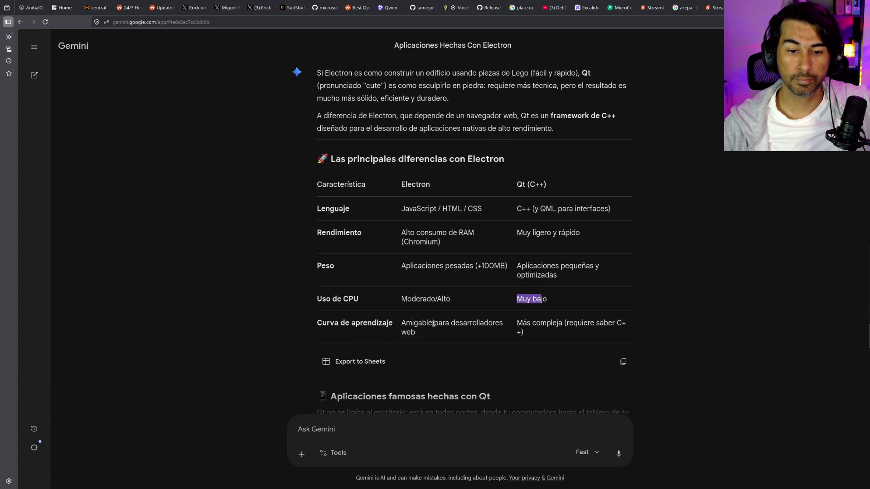
{"action": "scroll", "coordinate": [521, 325], "scroll_direction": "down", "scroll_amount": 1}
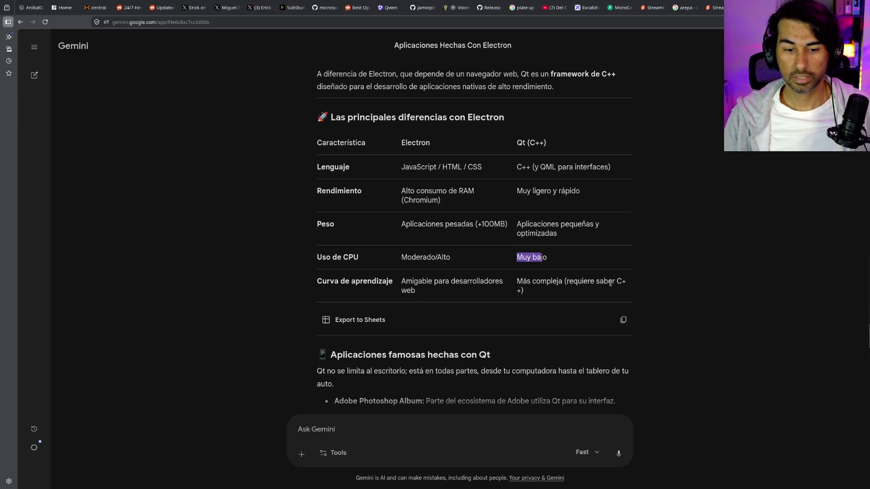
{"action": "scroll", "coordinate": [611, 283], "scroll_direction": "down", "scroll_amount": 1}
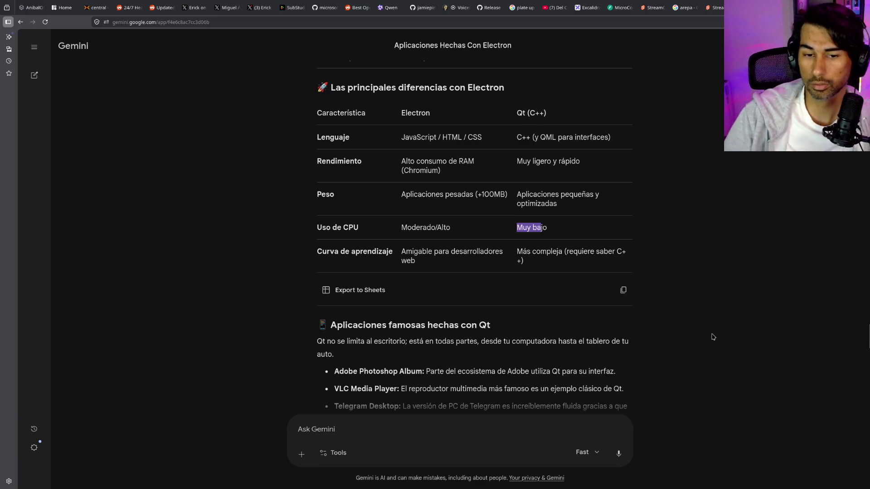
{"action": "scroll", "coordinate": [764, 319], "scroll_direction": "down", "scroll_amount": 1}
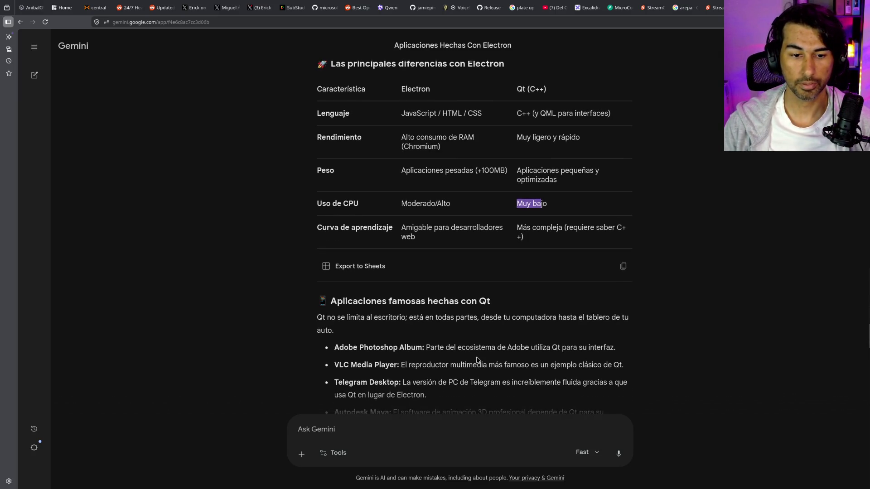
{"action": "scroll", "coordinate": [476, 356], "scroll_direction": "down", "scroll_amount": 3}
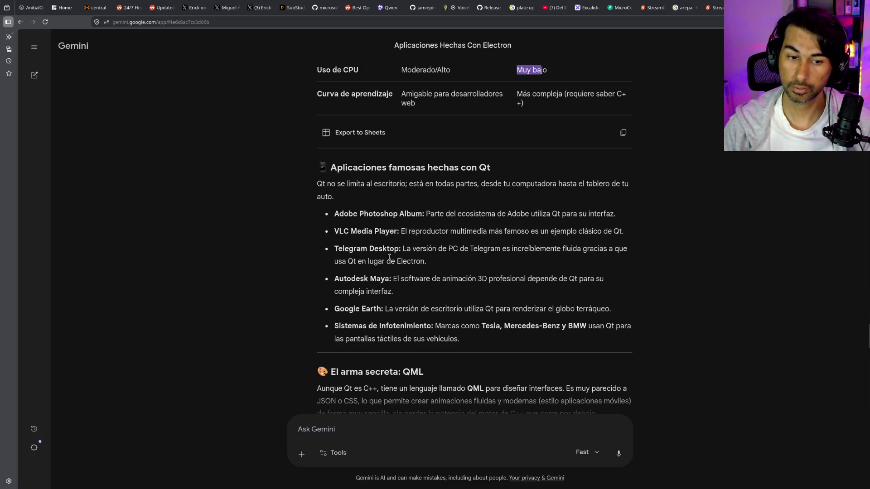
{"action": "scroll", "coordinate": [393, 270], "scroll_direction": "down", "scroll_amount": 2}
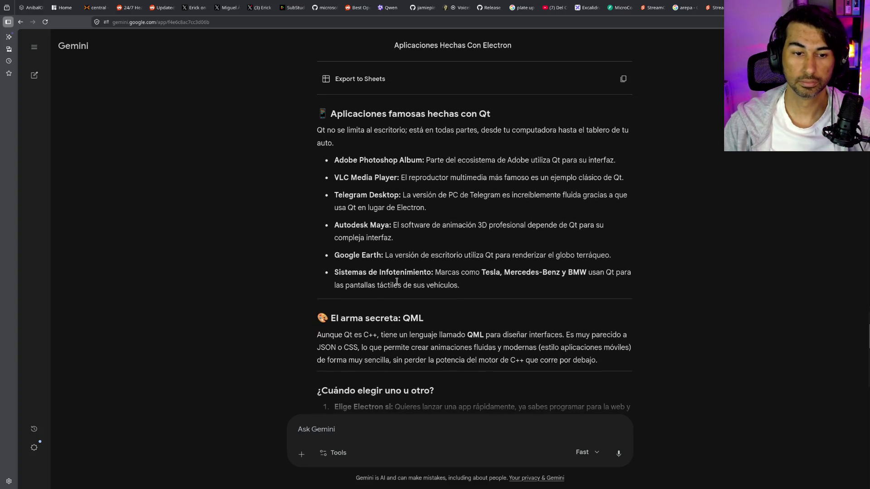
{"action": "scroll", "coordinate": [397, 281], "scroll_direction": "down", "scroll_amount": 2}
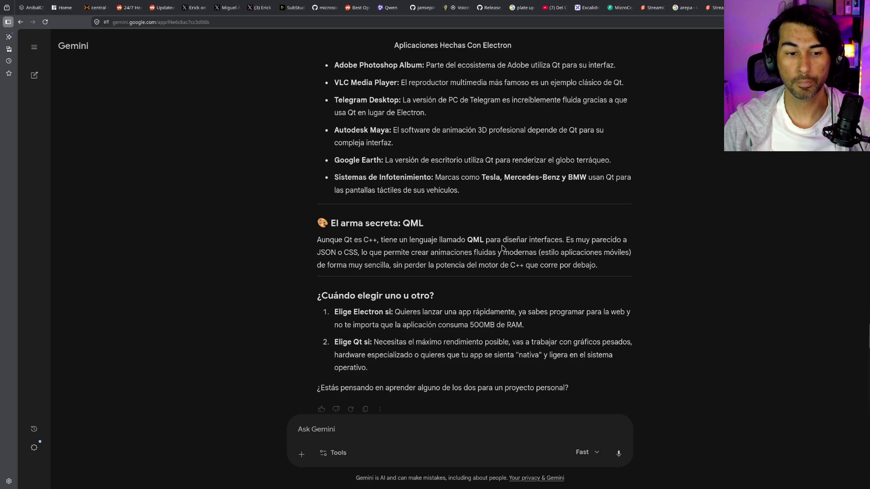
{"action": "double_click", "coordinate": [323, 253]}
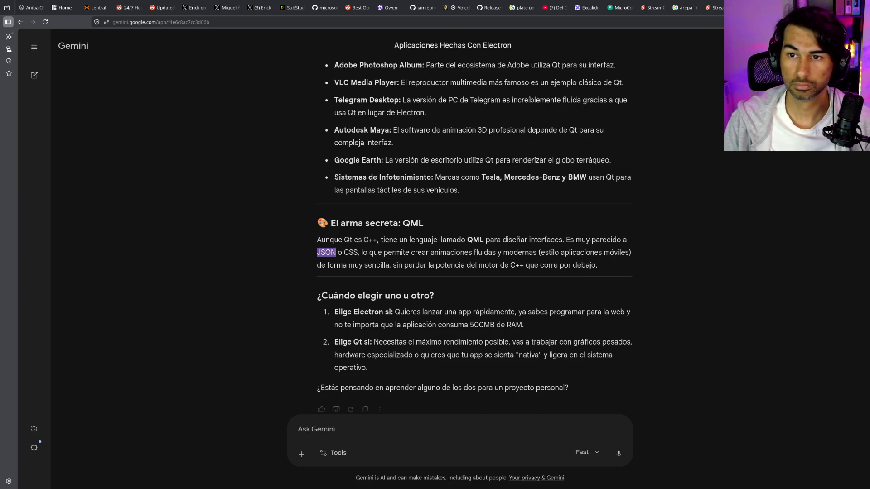
{"action": "key", "text": "ctrl+t"}
Search 'microcoreos' (correcting 'microcores'), open the MicroCoreOS site and follow its GitHub link
{"action": "type", "text": "microcores"}
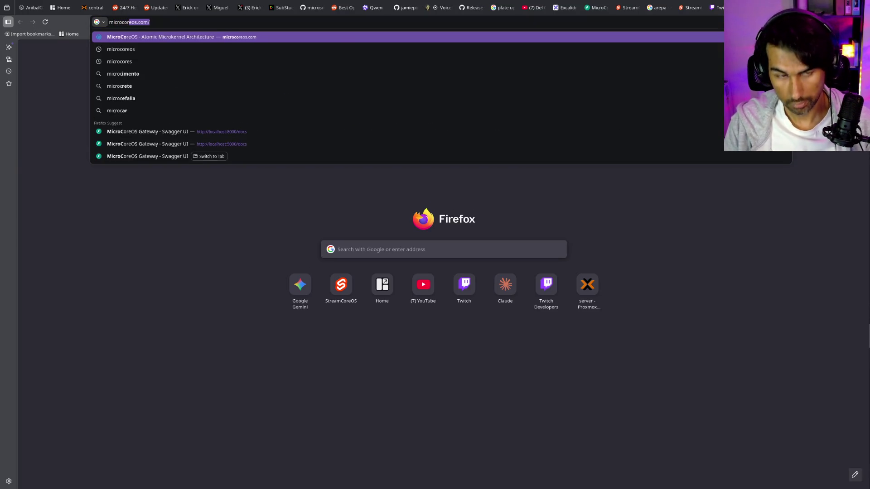
{"action": "key", "text": "Return"}
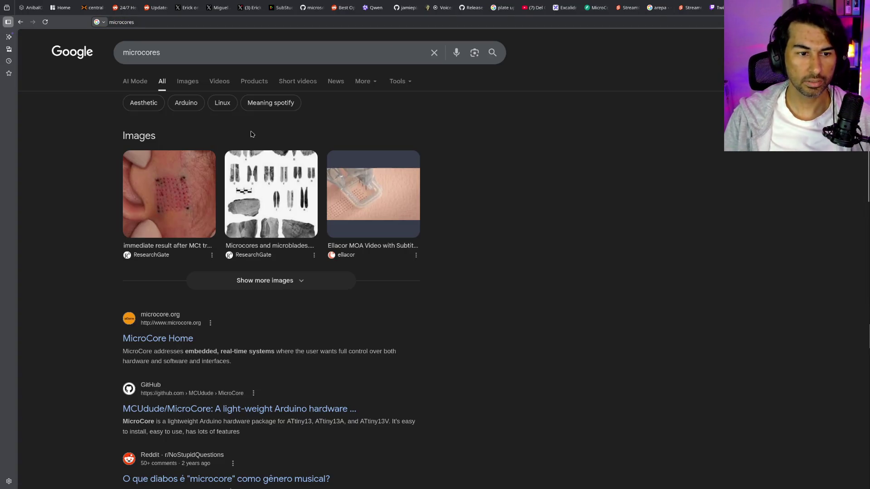
{"action": "left_click", "coordinate": [209, 58]}
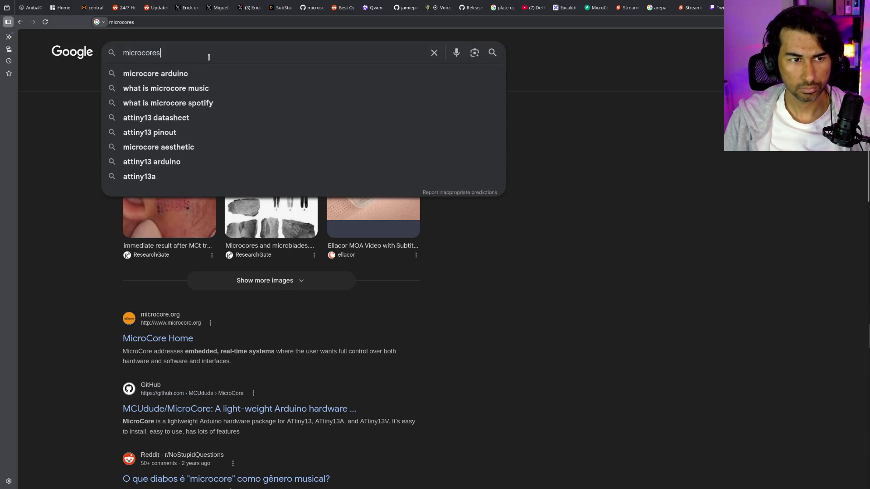
{"action": "double_click", "coordinate": [209, 58]}
{"action": "type", "text": "microcoreos"}
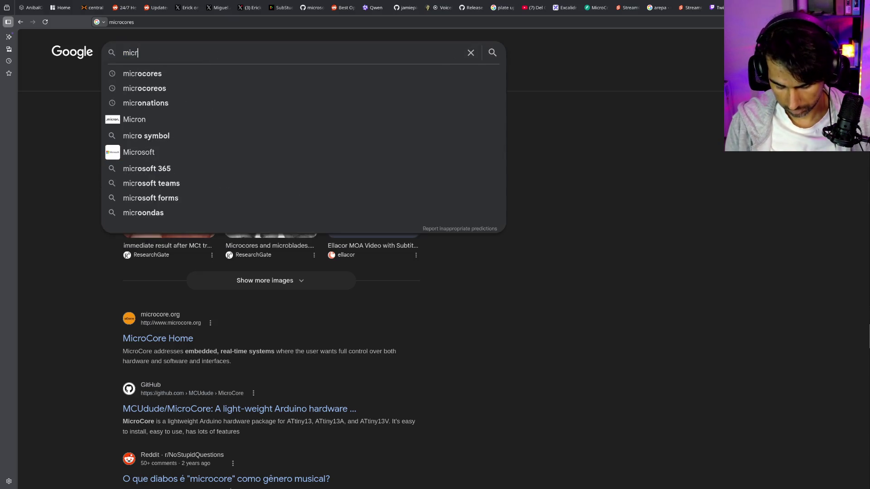
{"action": "key", "text": "Return"}
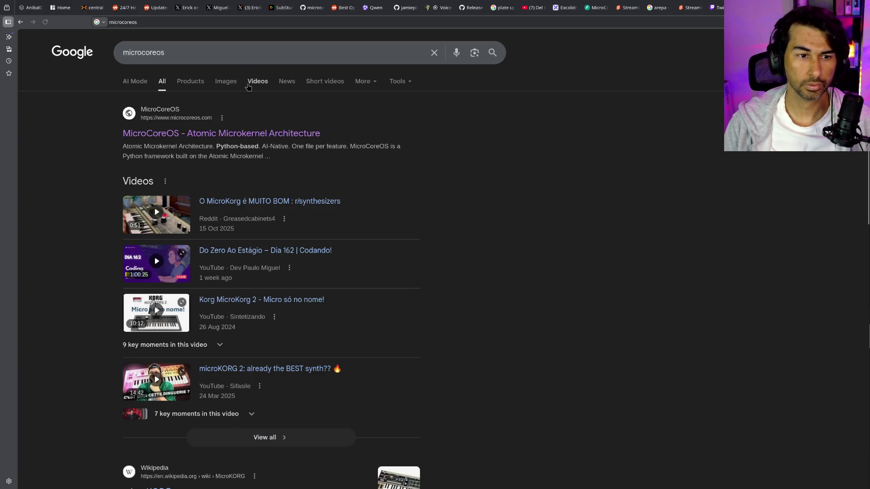
{"action": "left_click", "coordinate": [256, 133]}
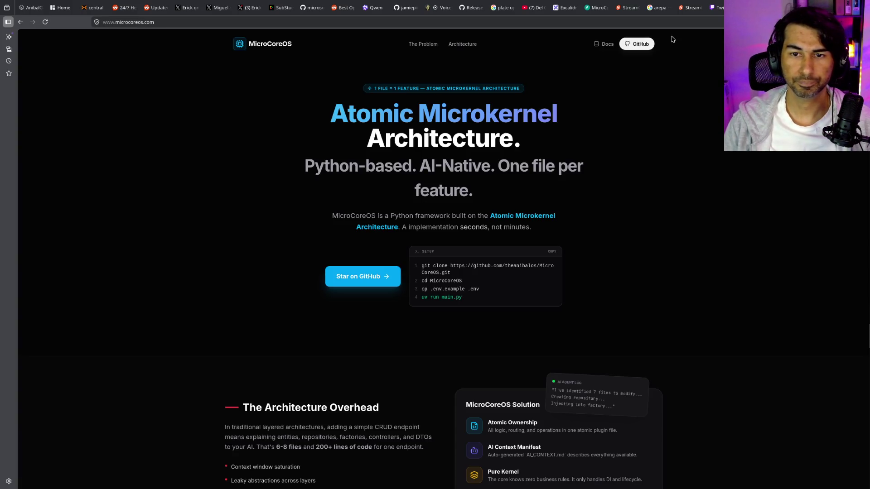
{"action": "left_click", "coordinate": [642, 47]}
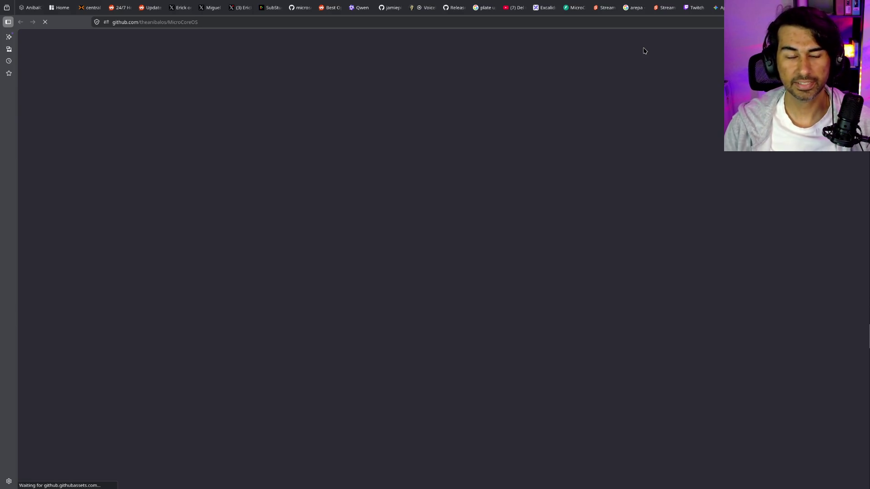
Browse the MicroCoreOS GitHub repository and its MIT license, then return to microcoreos.com
{"action": "scroll", "coordinate": [597, 264], "scroll_direction": "down", "scroll_amount": 3}
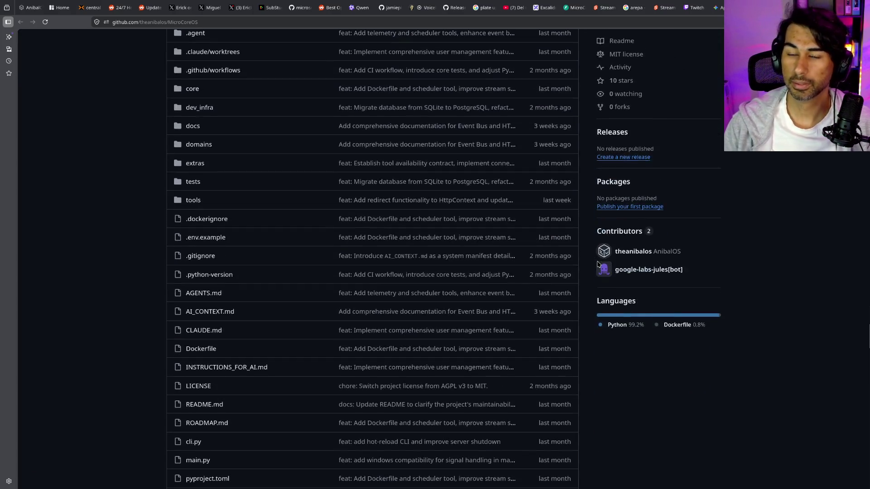
{"action": "scroll", "coordinate": [598, 264], "scroll_direction": "down", "scroll_amount": 5}
{"action": "scroll", "coordinate": [597, 264], "scroll_direction": "down", "scroll_amount": 7}
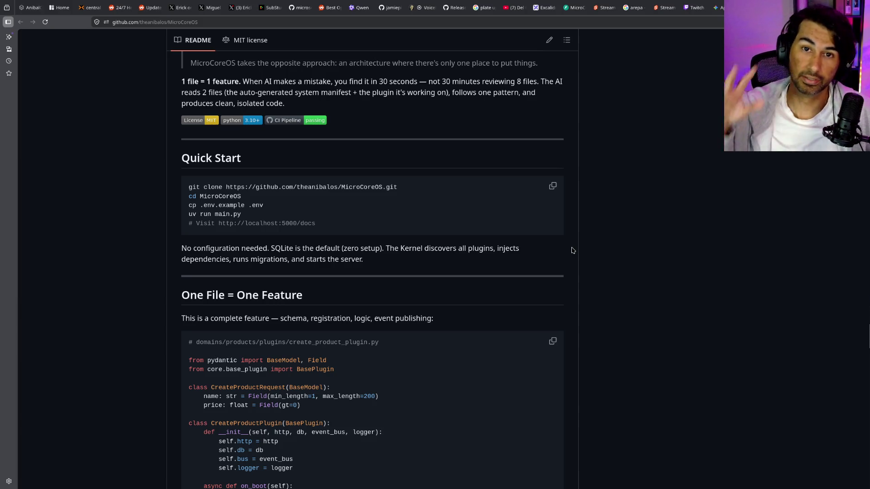
{"action": "scroll", "coordinate": [569, 245], "scroll_direction": "down", "scroll_amount": 3}
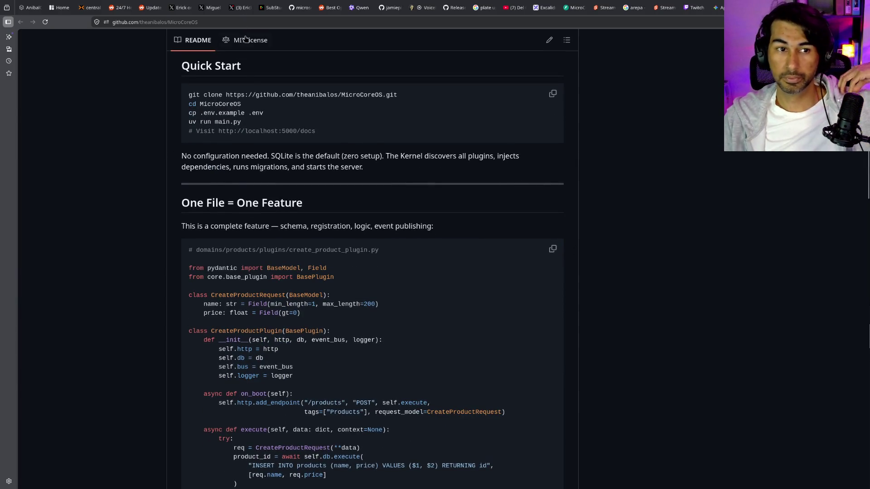
{"action": "left_click", "coordinate": [245, 40]}
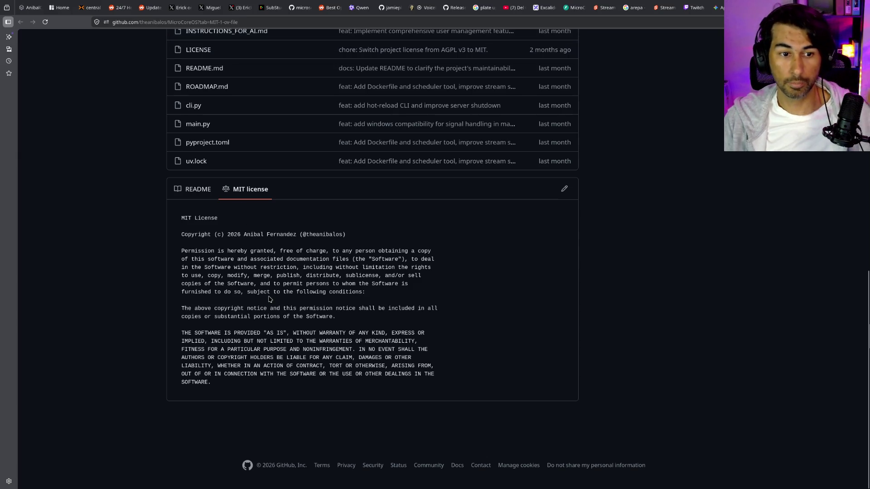
{"action": "scroll", "coordinate": [324, 294], "scroll_direction": "up", "scroll_amount": 2}
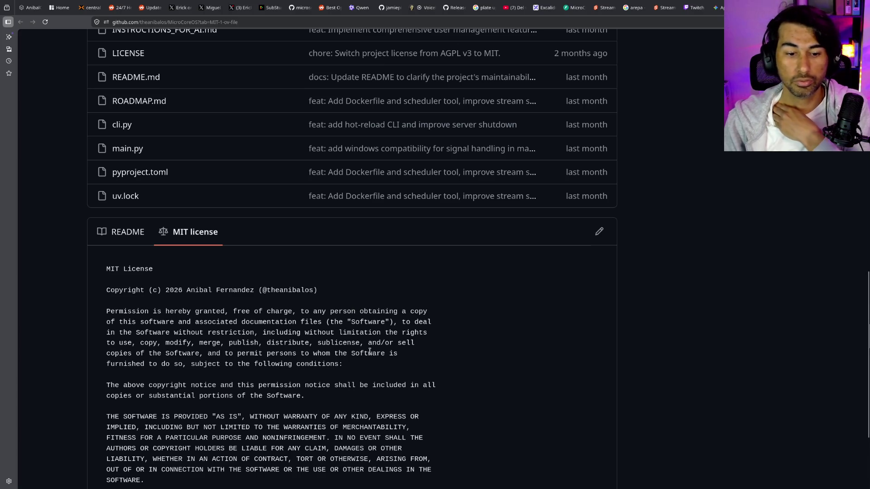
{"action": "scroll", "coordinate": [355, 308], "scroll_direction": "down", "scroll_amount": 3}
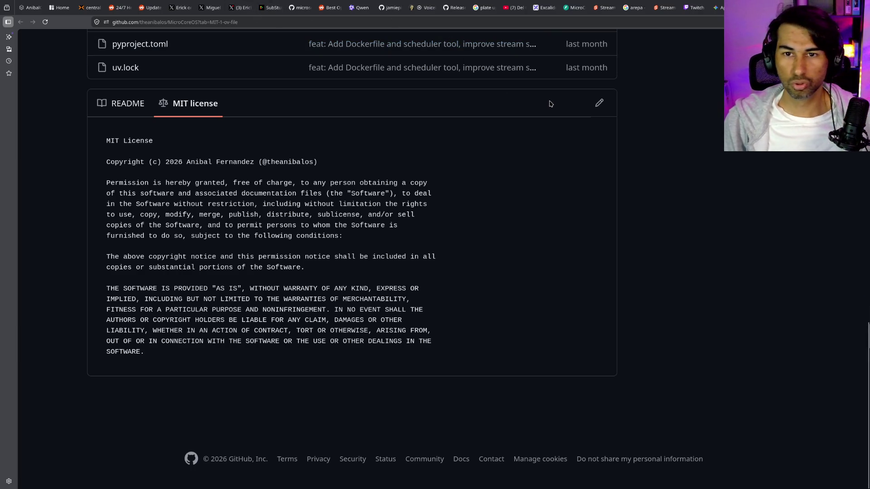
{"action": "key", "text": "ctrl+Tab"}
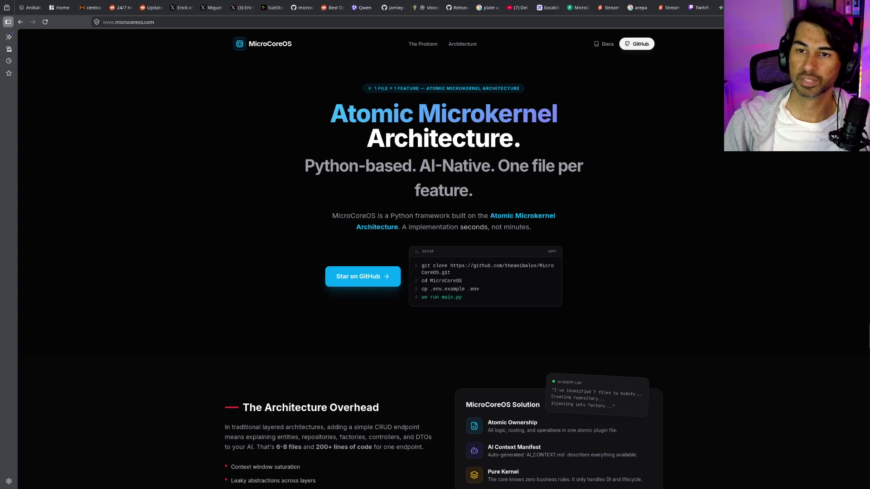
Return to the Gemini chat and scroll to the end of the Electron vs Qt answer
{"action": "key", "text": "ctrl+Tab"}
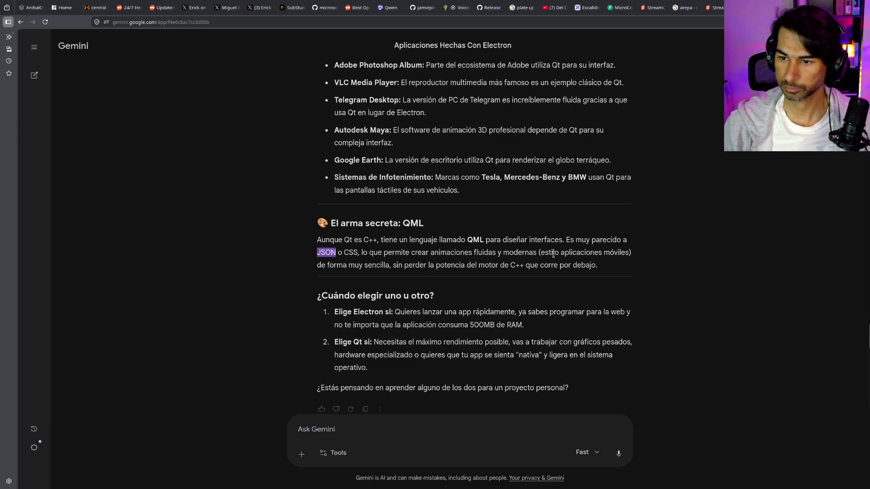
{"action": "scroll", "coordinate": [554, 257], "scroll_direction": "down", "scroll_amount": 1}
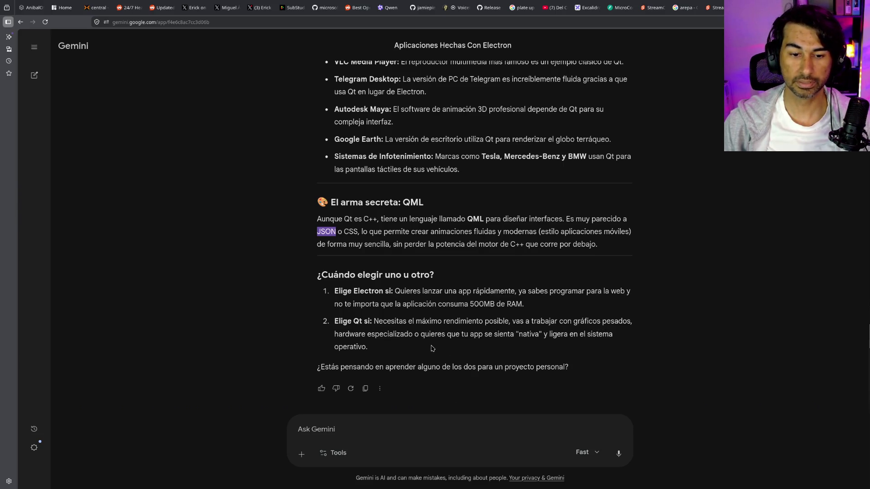
Ask Gemini about each framework's licences for launching a desktop Nightbot
{"action": "left_click", "coordinate": [481, 427]}
{"action": "type", "text": "que ond"}
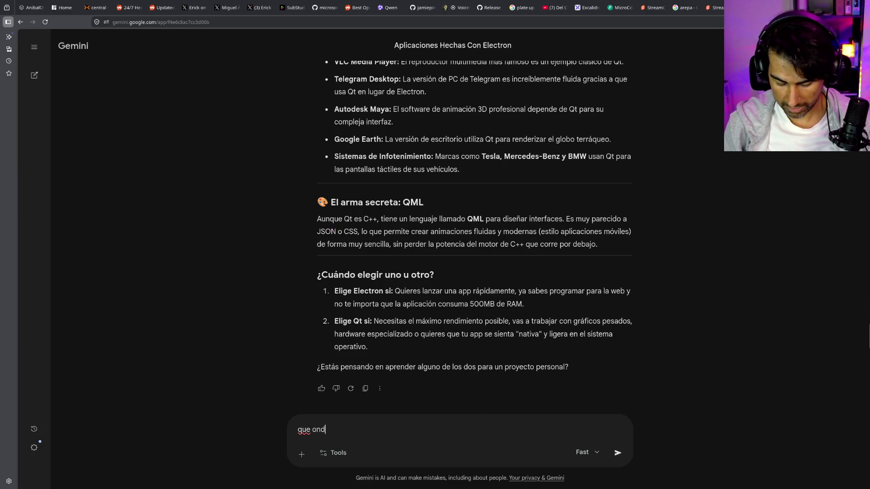
{"action": "type", "text": "a que las li"}
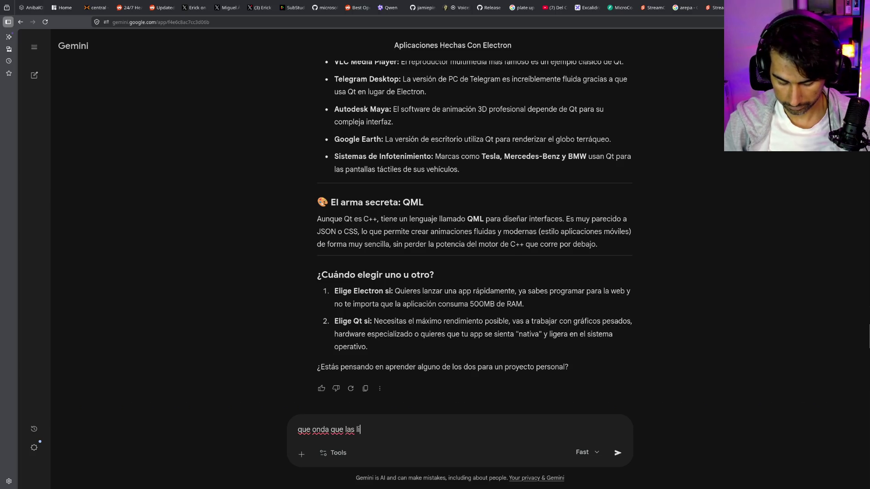
{"action": "type", "text": "cencias de cada"}
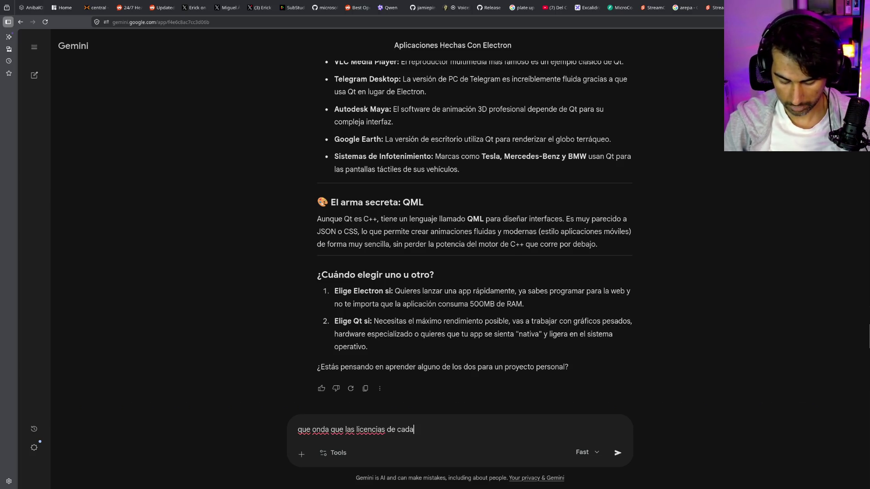
{"action": "type", "text": " uan quiero lanza"}
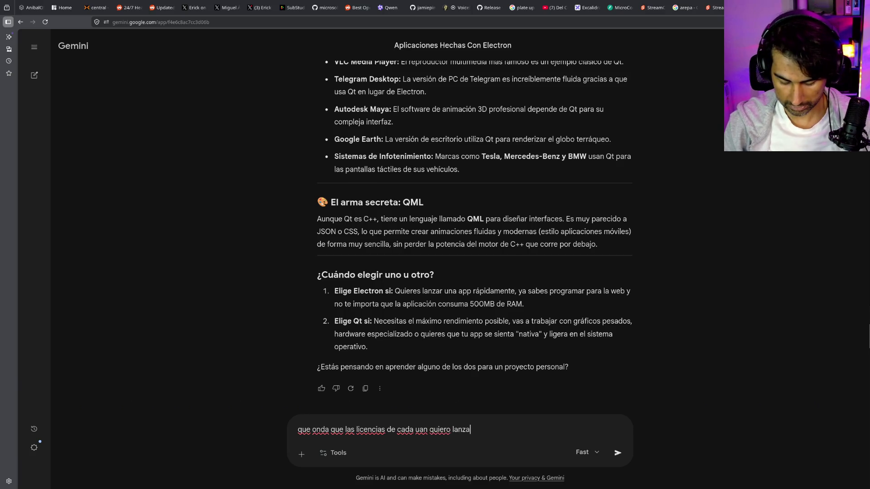
{"action": "type", "text": "r un nighbot pero"}
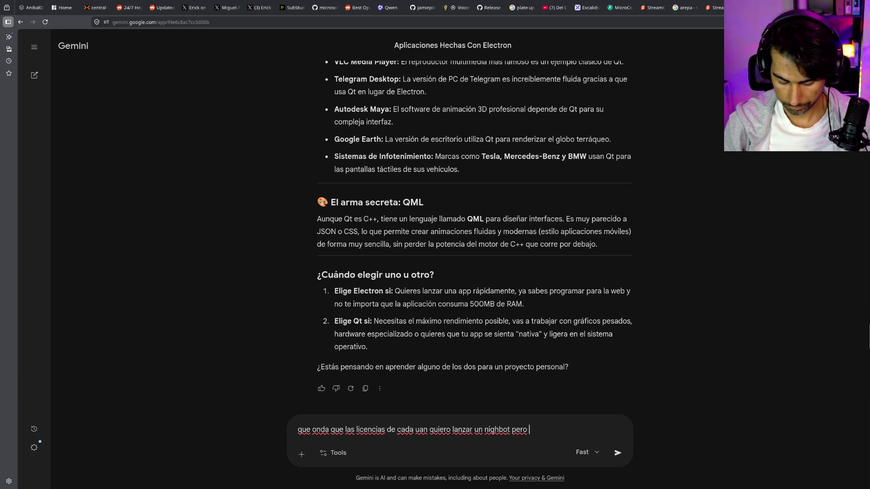
{"action": "type", "text": " de escritorio"}
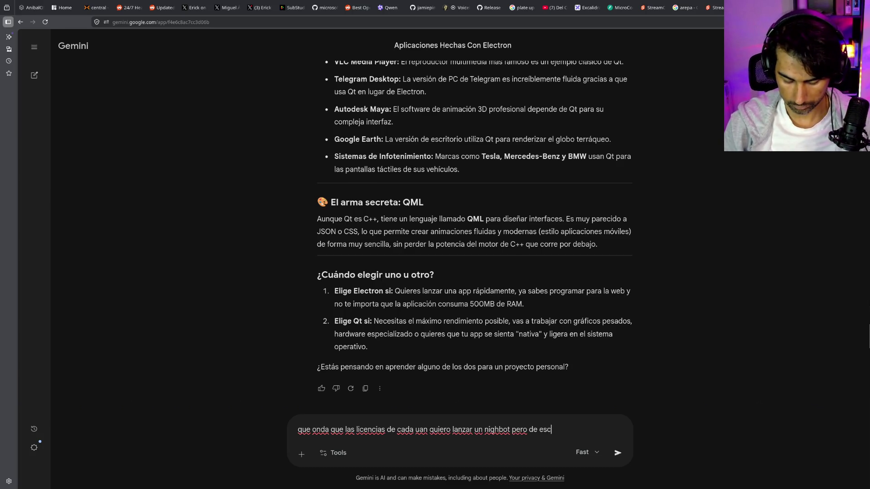
{"action": "key", "text": "Return"}
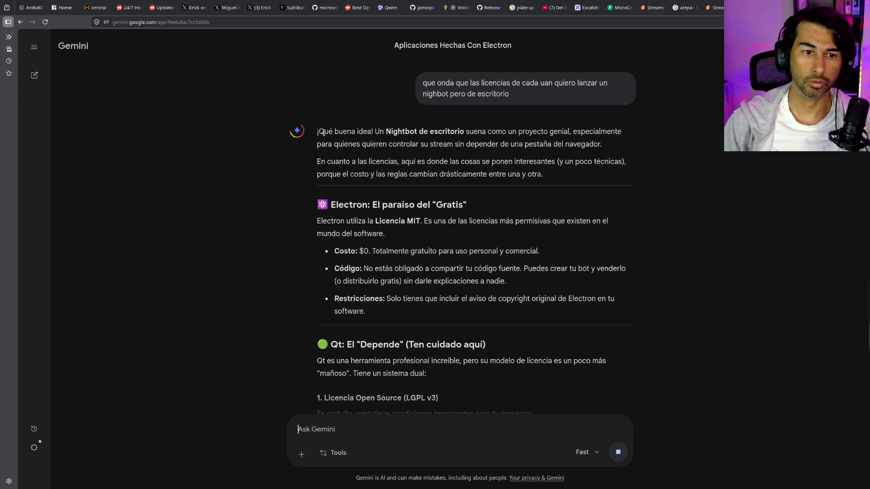
{"action": "mouse_move", "coordinate": [317, 132]}
{"action": "left_mouse_down"}
{"action": "mouse_move", "coordinate": [403, 131]}
{"action": "mouse_move", "coordinate": [427, 143]}
{"action": "mouse_move", "coordinate": [491, 132]}
{"action": "mouse_move", "coordinate": [607, 147]}
{"action": "left_mouse_up"}
{"action": "left_click", "coordinate": [552, 178]}
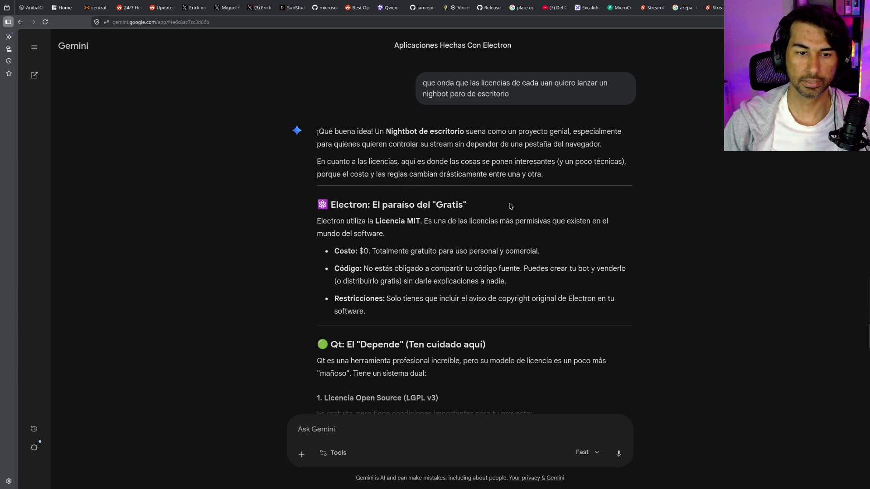
{"action": "scroll", "coordinate": [510, 207], "scroll_direction": "down", "scroll_amount": 1}
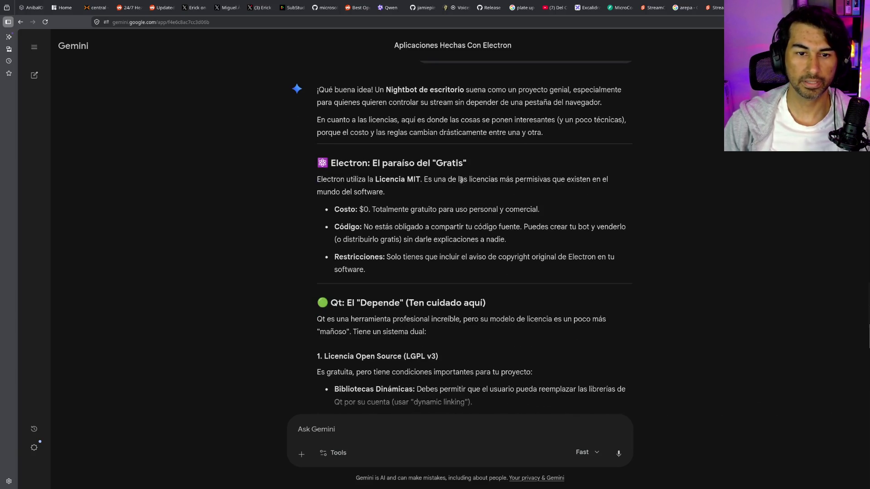
{"action": "left_click_drag", "start_coordinate": [373, 180], "coordinate": [435, 181]}
{"action": "left_click", "coordinate": [466, 193]}
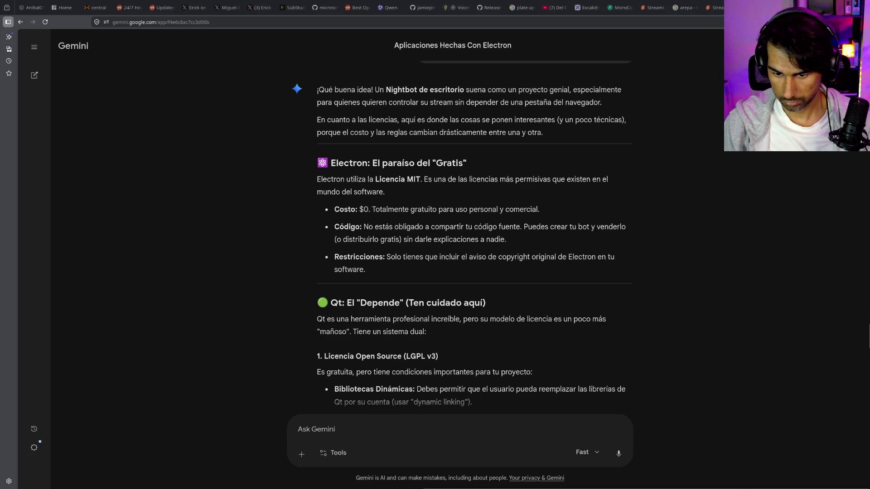
{"action": "mouse_move", "coordinate": [724, 459]}
{"action": "left_mouse_down"}
{"action": "mouse_move", "coordinate": [652, 247]}
{"action": "mouse_move", "coordinate": [644, 92]}
{"action": "mouse_move", "coordinate": [624, 75]}
{"action": "left_mouse_up"}
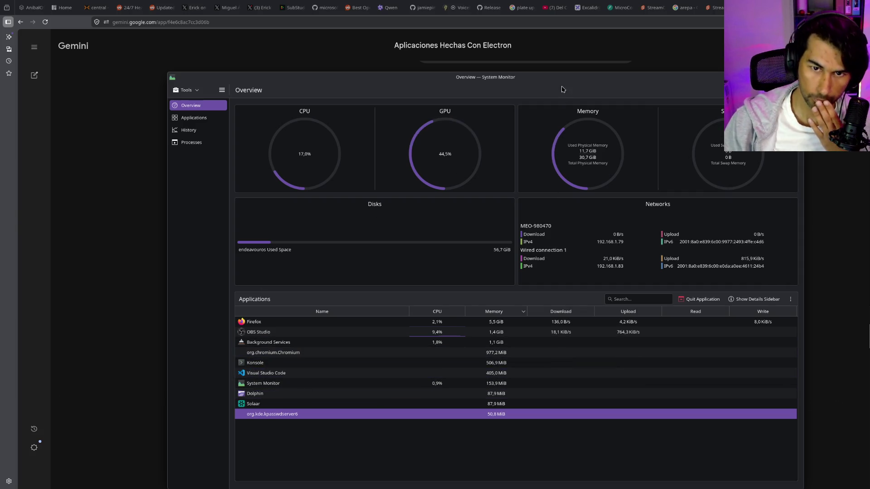
{"action": "key", "text": "alt+Tab"}
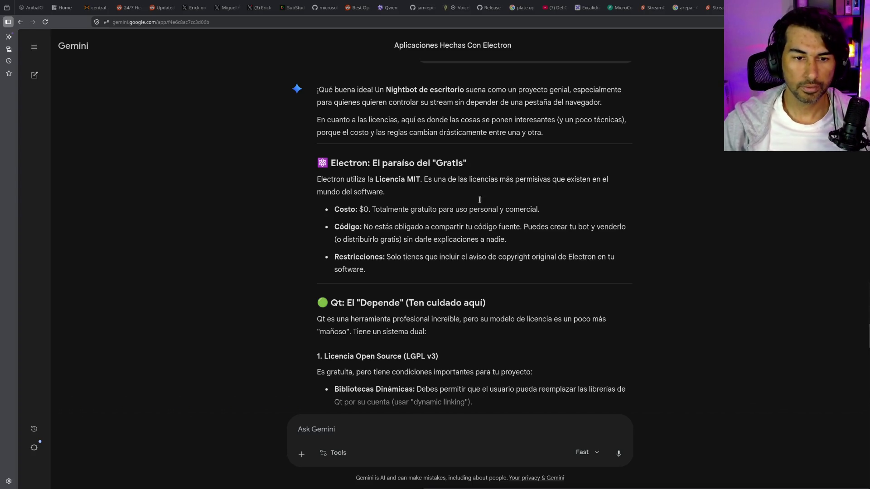
Read down Gemini's Electron vs Qt answer to the Nightbot table and 'Go for Electron' verdict
{"action": "scroll", "coordinate": [519, 284], "scroll_direction": "down", "scroll_amount": 1}
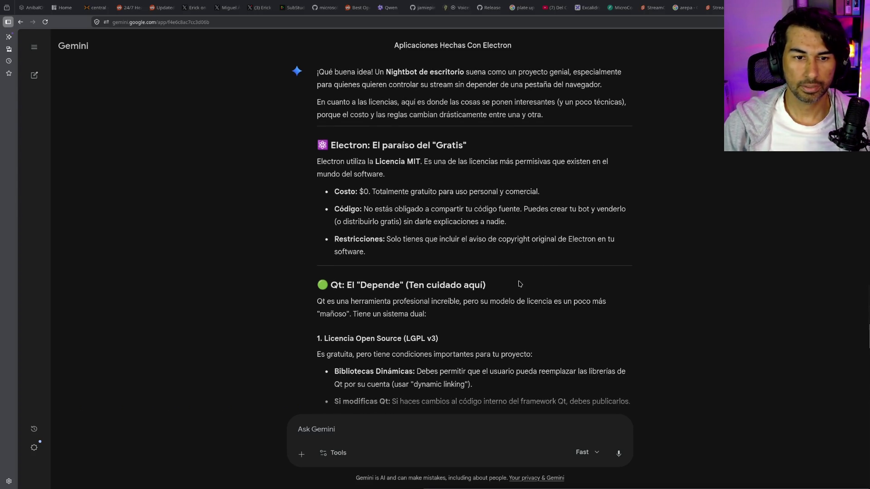
{"action": "scroll", "coordinate": [410, 240], "scroll_direction": "down", "scroll_amount": 4}
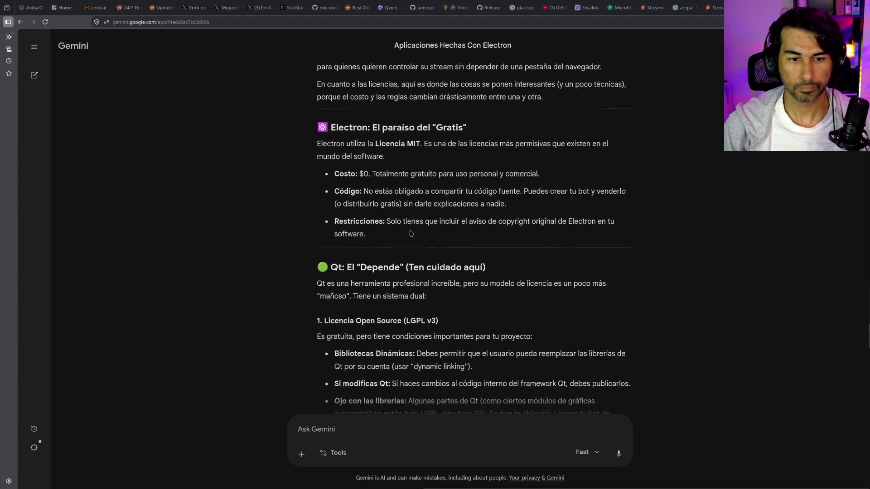
{"action": "scroll", "coordinate": [412, 238], "scroll_direction": "up", "scroll_amount": 6}
{"action": "scroll", "coordinate": [413, 237], "scroll_direction": "down", "scroll_amount": 3}
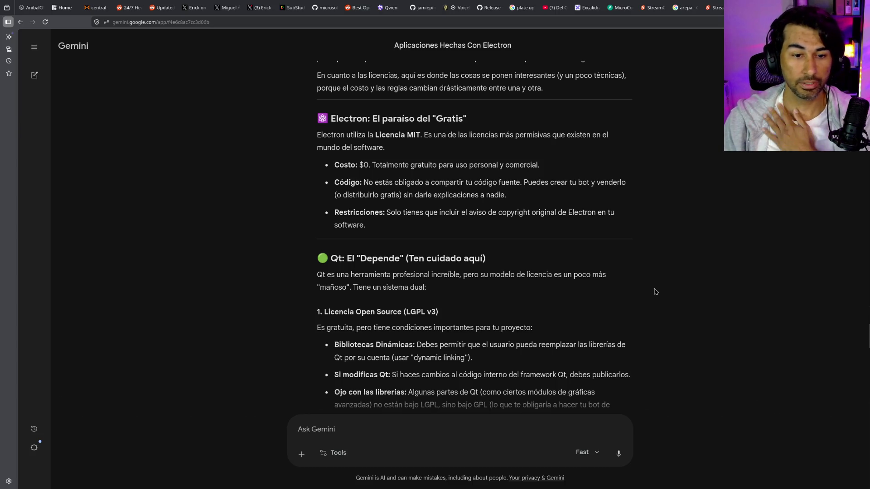
{"action": "scroll", "coordinate": [656, 292], "scroll_direction": "down", "scroll_amount": 1}
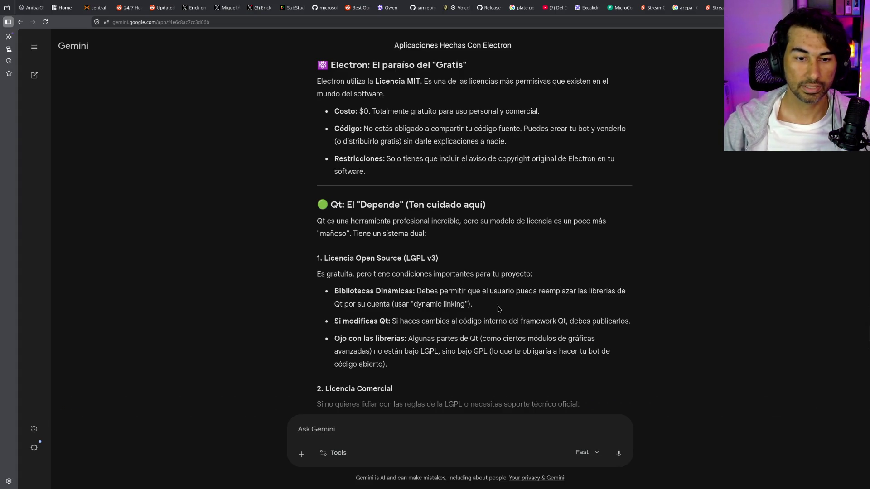
{"action": "scroll", "coordinate": [519, 311], "scroll_direction": "down", "scroll_amount": 2}
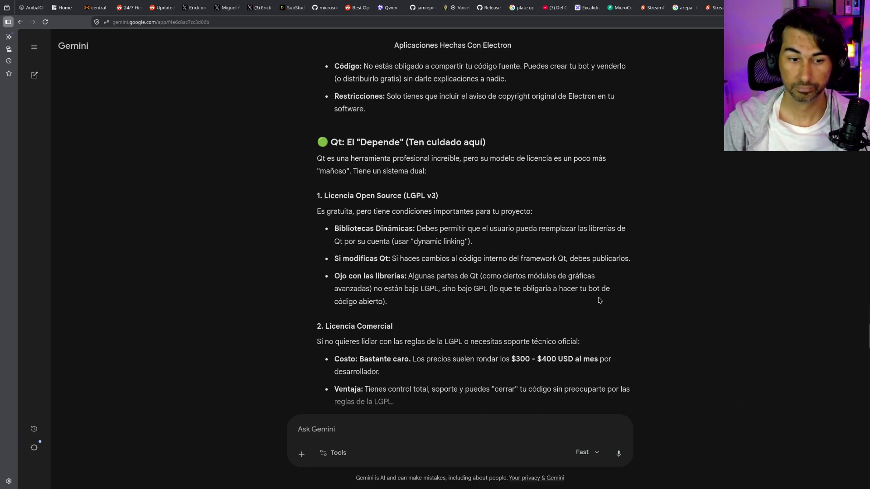
{"action": "scroll", "coordinate": [402, 268], "scroll_direction": "down", "scroll_amount": 2}
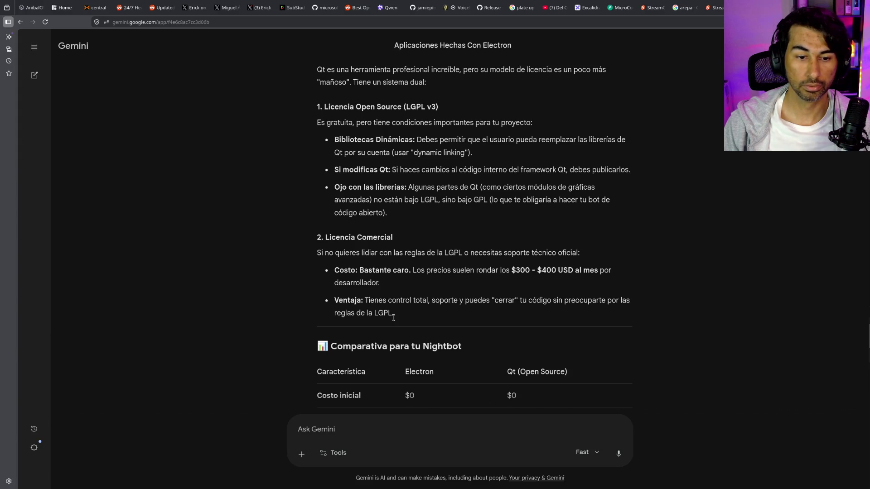
{"action": "scroll", "coordinate": [574, 313], "scroll_direction": "down", "scroll_amount": 2}
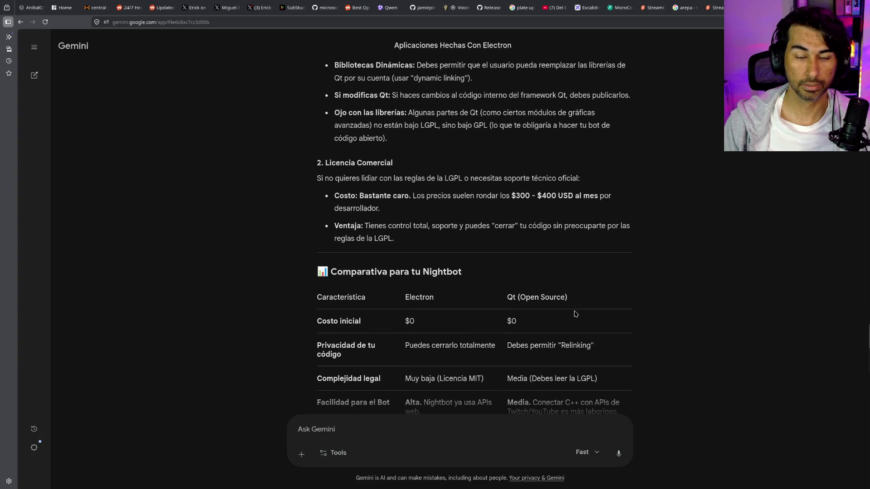
{"action": "scroll", "coordinate": [574, 313], "scroll_direction": "down", "scroll_amount": 2}
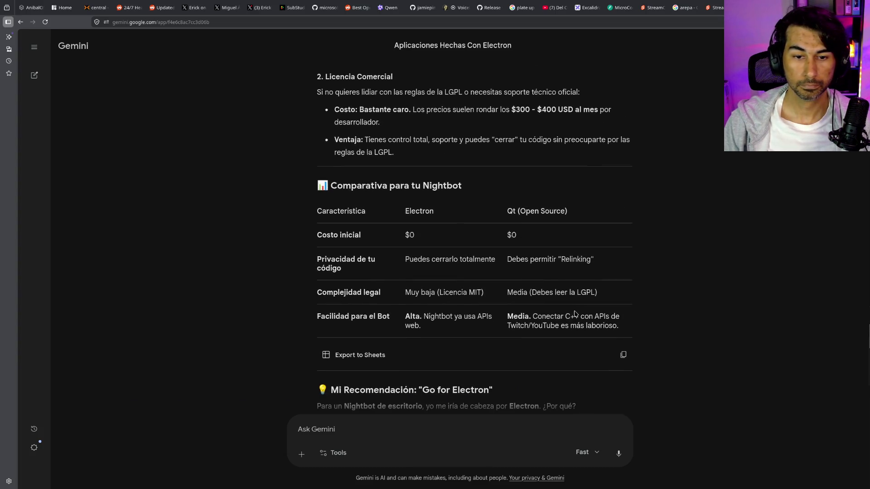
{"action": "scroll", "coordinate": [575, 313], "scroll_direction": "down", "scroll_amount": 1}
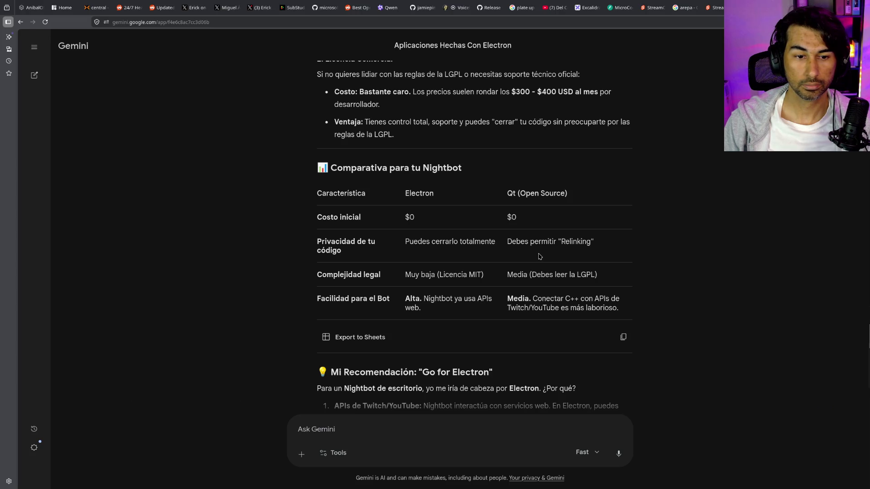
{"action": "scroll", "coordinate": [545, 321], "scroll_direction": "down", "scroll_amount": 1}
{"action": "scroll", "coordinate": [545, 320], "scroll_direction": "down", "scroll_amount": 2}
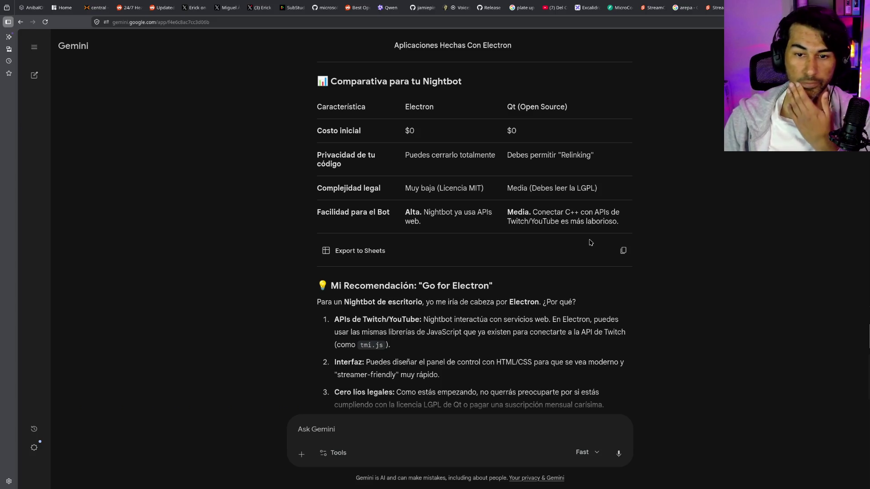
{"action": "scroll", "coordinate": [571, 190], "scroll_direction": "down", "scroll_amount": 1}
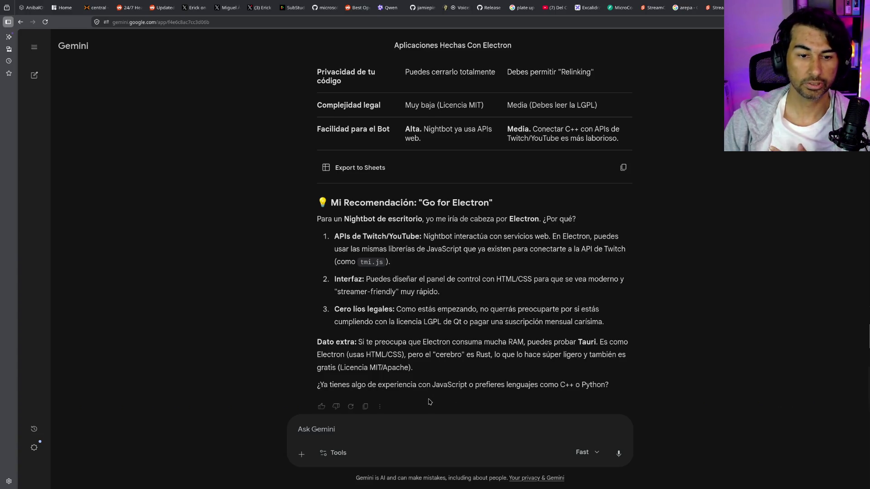
{"action": "scroll", "coordinate": [530, 286], "scroll_direction": "down", "scroll_amount": 1}
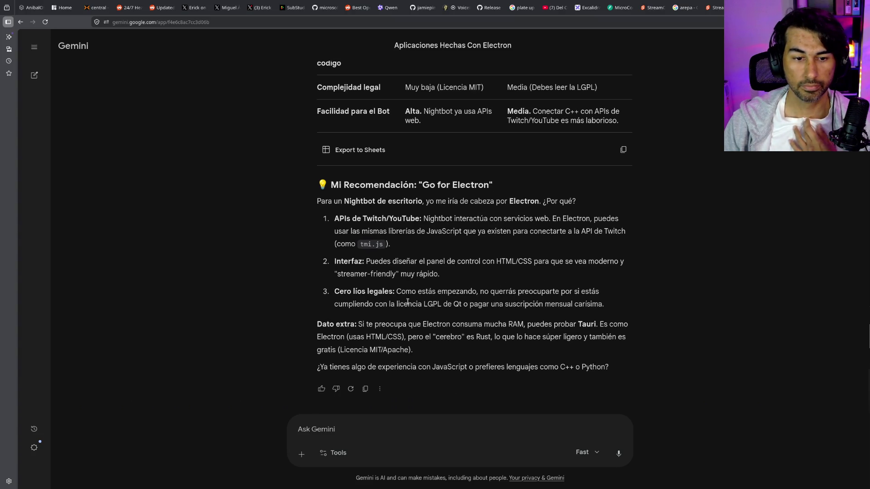
Send Gemini the follow-up 'y tauri' asking about Tauri
{"action": "left_click", "coordinate": [502, 434]}
{"action": "type", "text": "y tauri"}
{"action": "key", "text": "Return"}
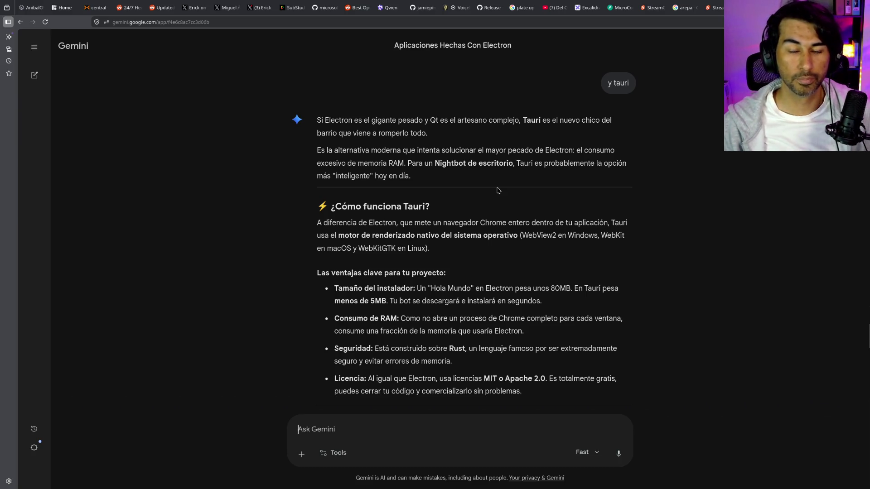
Read the Tauri reply down to its Tauri-versus-Electron table and Nightbot verdict
{"action": "left_click_drag", "start_coordinate": [447, 185], "coordinate": [321, 113]}
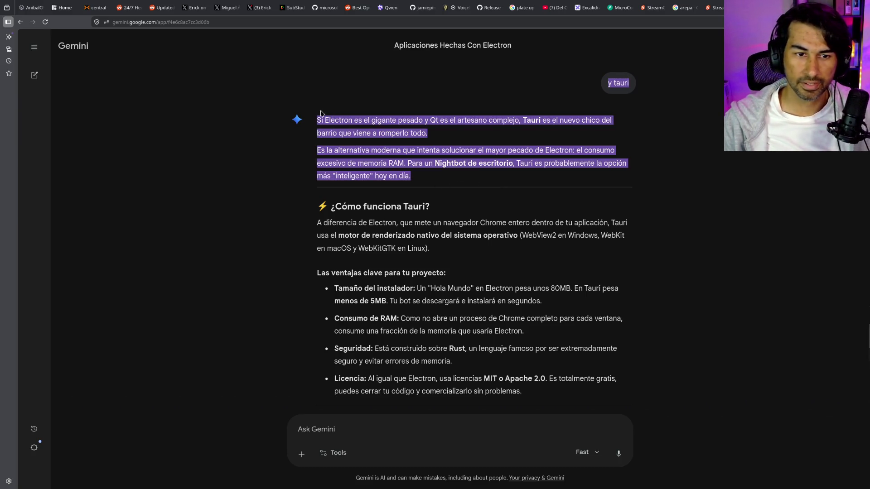
{"action": "scroll", "coordinate": [438, 254], "scroll_direction": "down", "scroll_amount": 2}
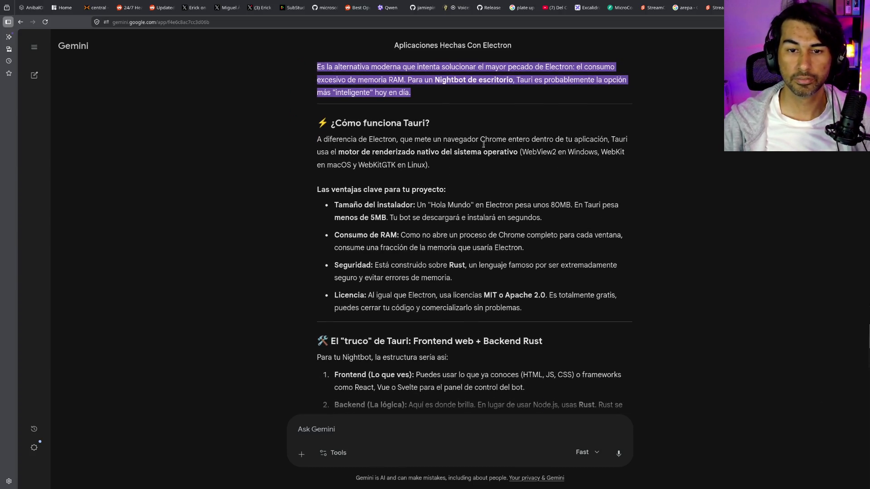
{"action": "scroll", "coordinate": [589, 144], "scroll_direction": "down", "scroll_amount": 1}
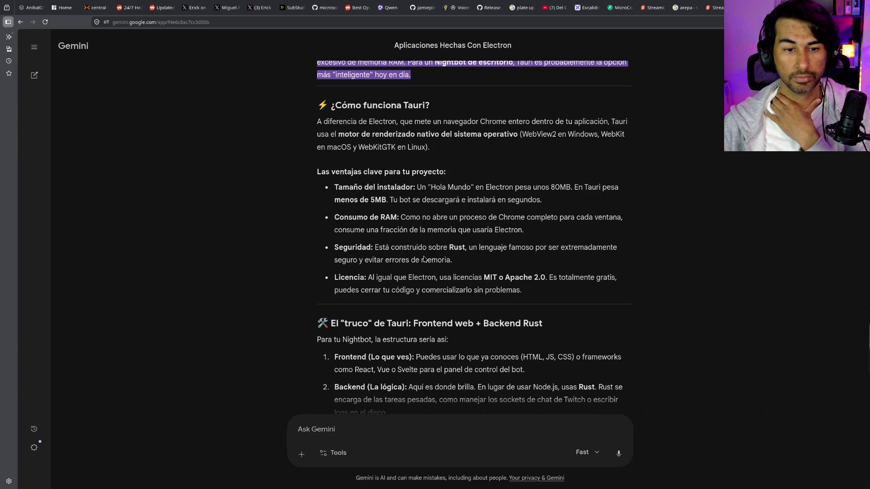
{"action": "scroll", "coordinate": [462, 288], "scroll_direction": "down", "scroll_amount": 1}
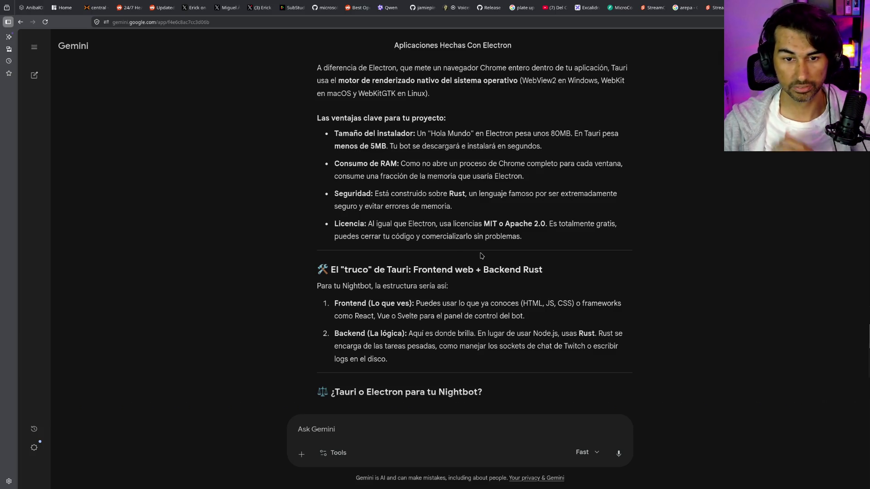
{"action": "scroll", "coordinate": [483, 261], "scroll_direction": "down", "scroll_amount": 2}
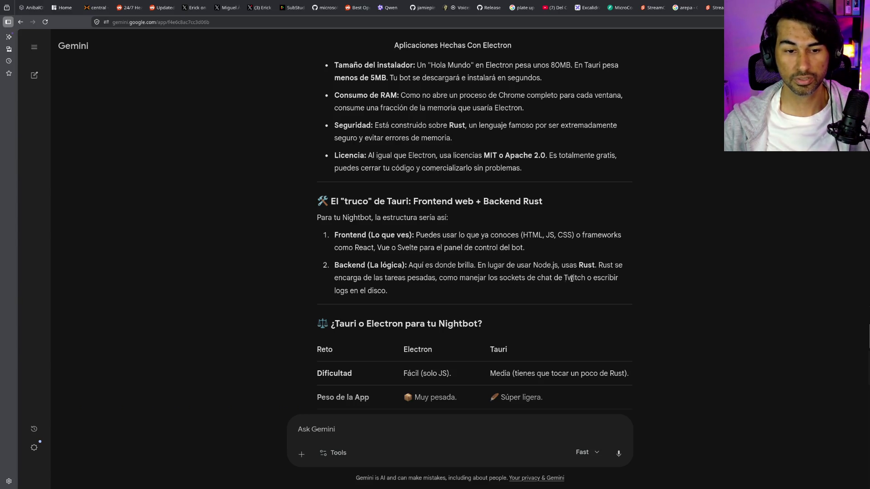
{"action": "scroll", "coordinate": [515, 289], "scroll_direction": "down", "scroll_amount": 2}
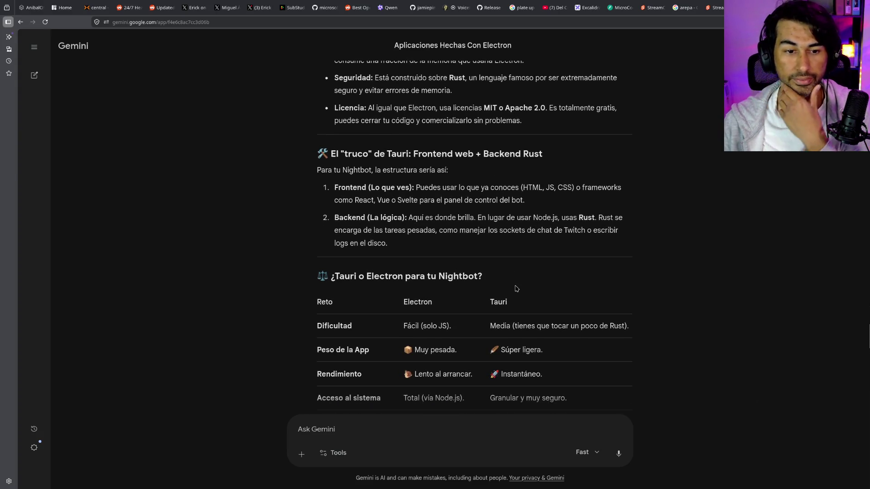
{"action": "scroll", "coordinate": [516, 289], "scroll_direction": "down", "scroll_amount": 3}
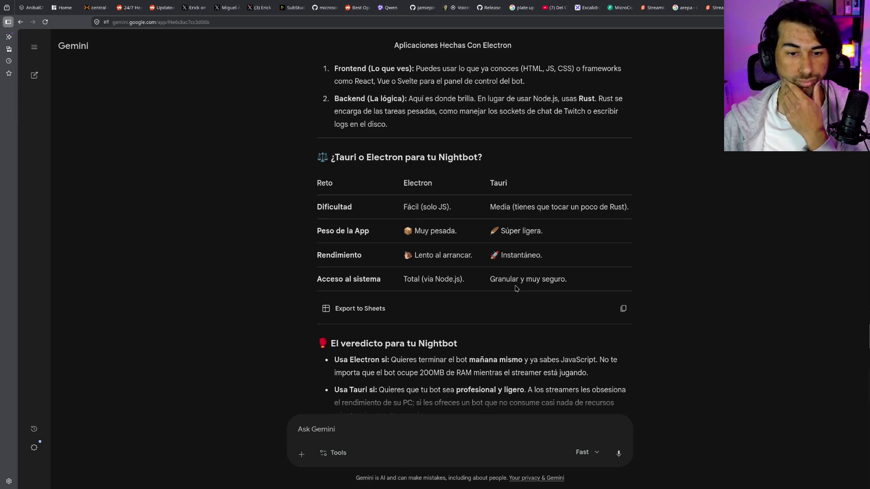
{"action": "scroll", "coordinate": [517, 289], "scroll_direction": "down", "scroll_amount": 1}
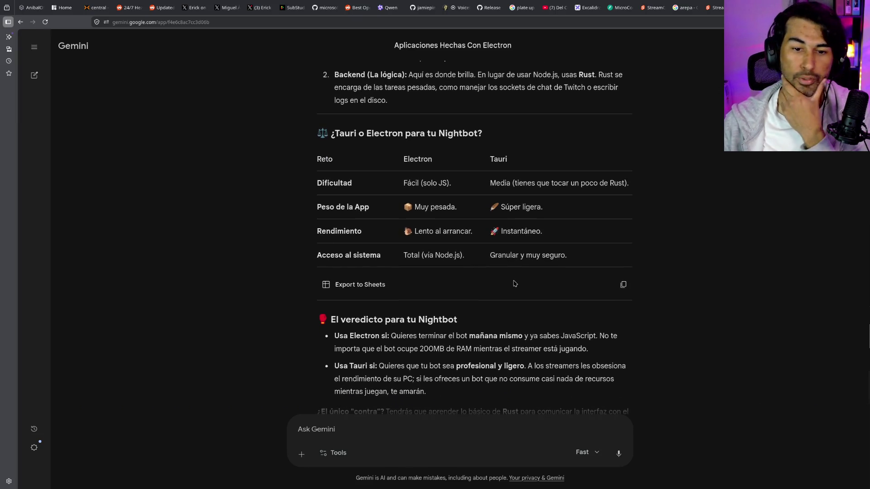
{"action": "scroll", "coordinate": [515, 284], "scroll_direction": "down", "scroll_amount": 2}
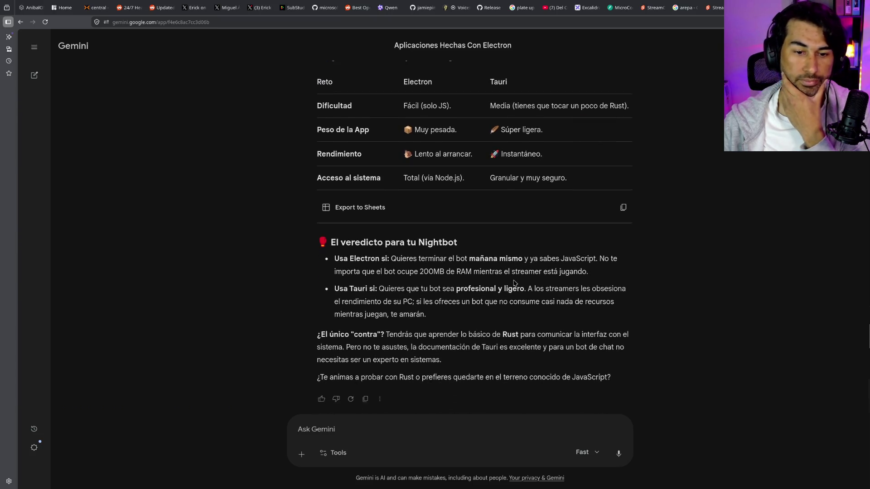
{"action": "scroll", "coordinate": [513, 281], "scroll_direction": "down", "scroll_amount": 1}
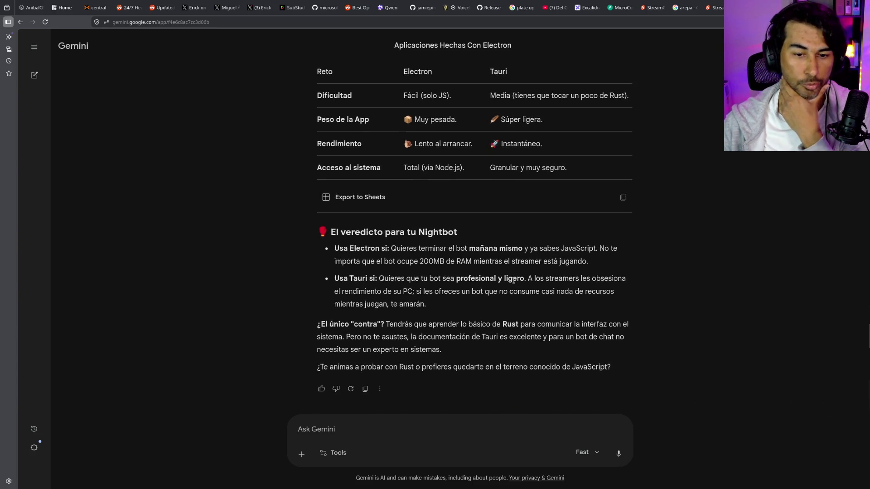
{"action": "left_click", "coordinate": [501, 430]}
Tell Gemini 'lo tengo en python' and highlight Flet and Flutter in its reply
{"action": "type", "text": "lo tengo en python"}
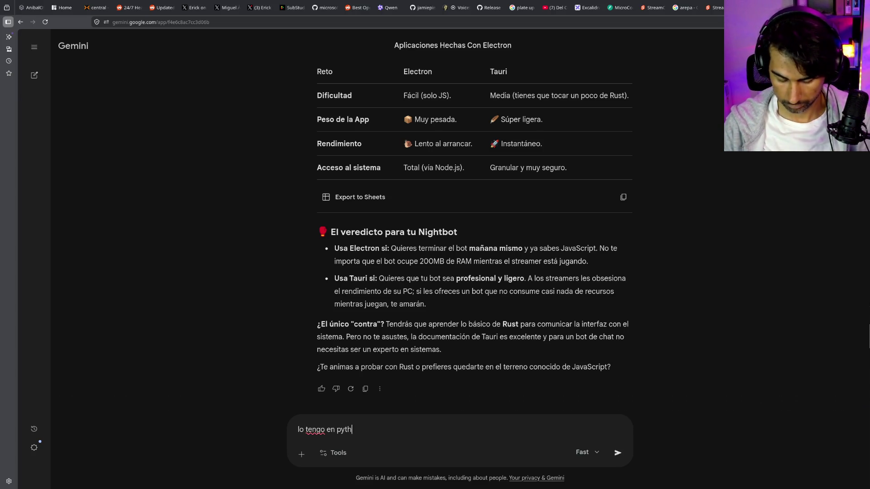
{"action": "key", "text": "Return"}
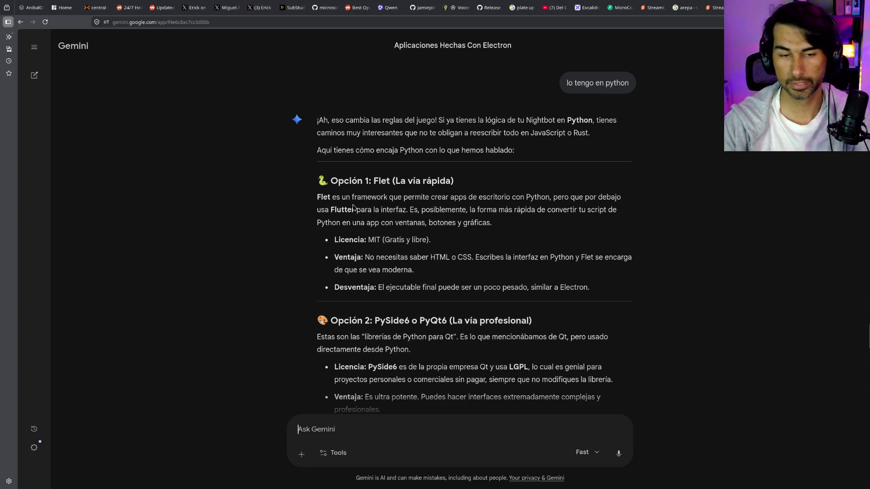
{"action": "scroll", "coordinate": [448, 268], "scroll_direction": "down", "scroll_amount": 1}
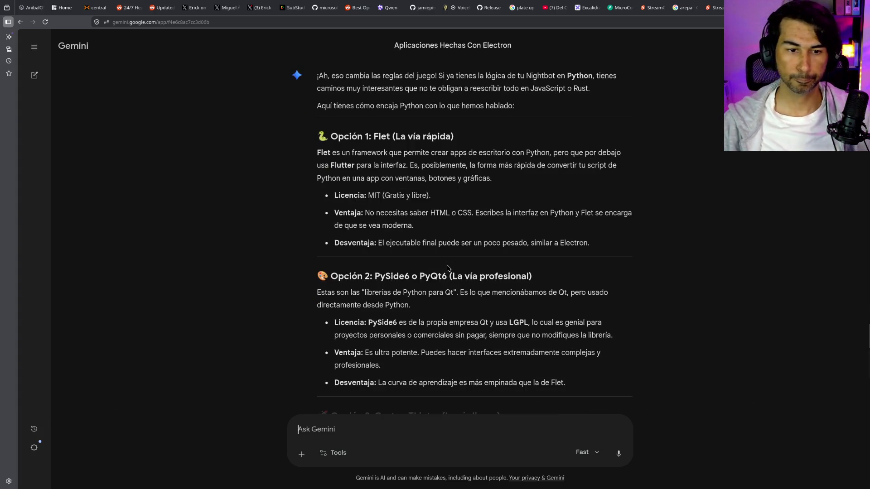
{"action": "double_click", "coordinate": [325, 154]}
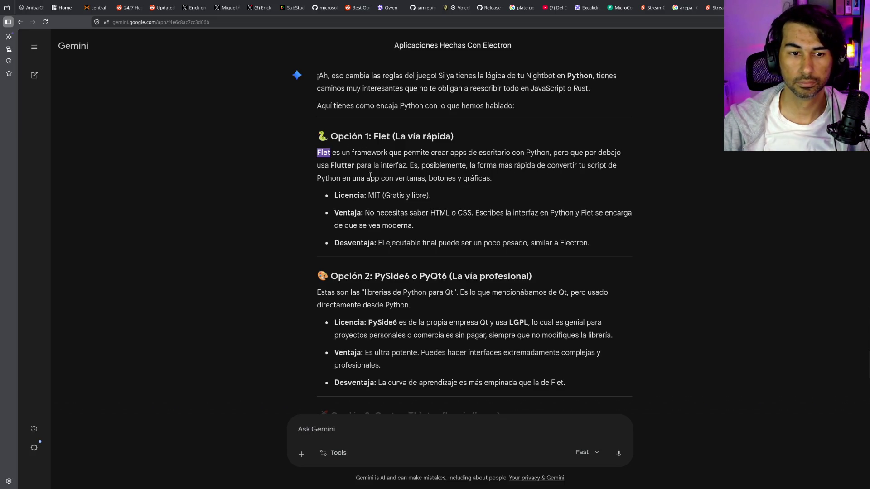
{"action": "double_click", "coordinate": [338, 166]}
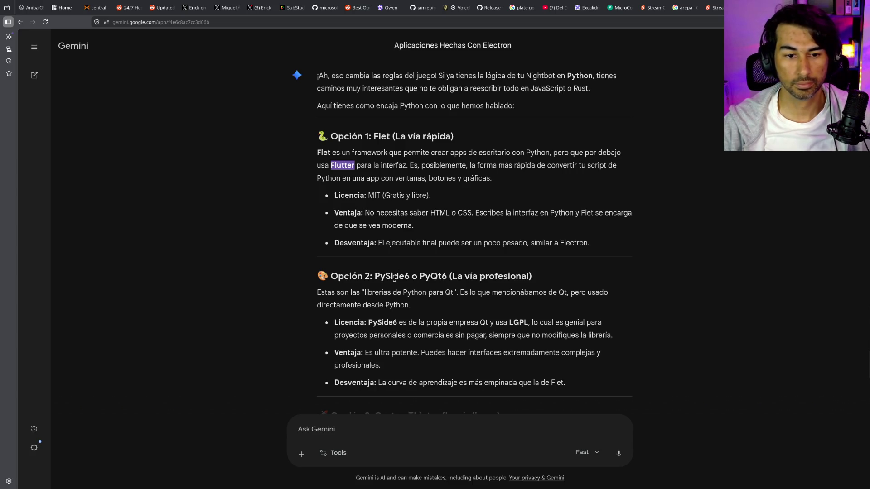
Read the CustomTkinter option and closing recommendation, selecting the framework name Flet
{"action": "scroll", "coordinate": [394, 278], "scroll_direction": "down", "scroll_amount": 3}
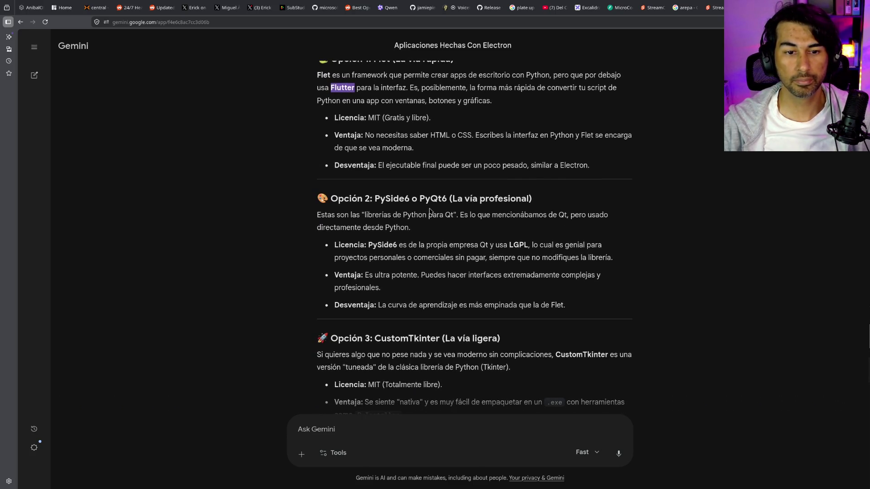
{"action": "scroll", "coordinate": [394, 237], "scroll_direction": "down", "scroll_amount": 3}
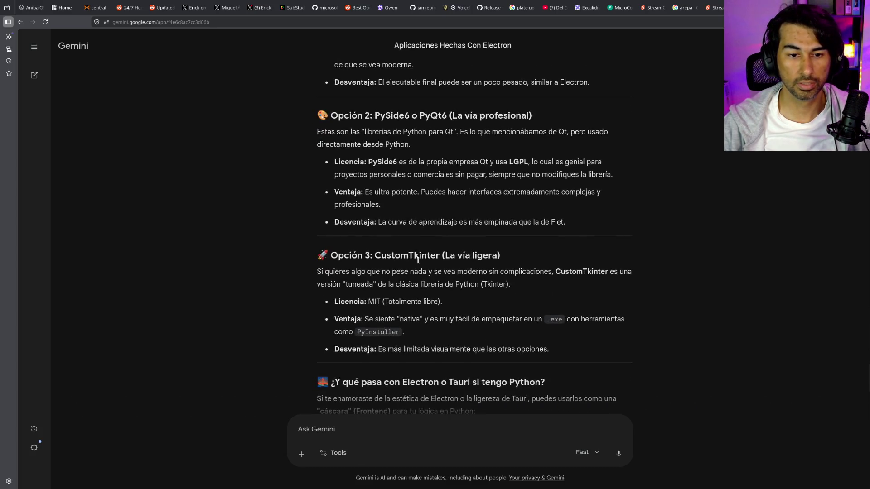
{"action": "mouse_move", "coordinate": [302, 254]}
{"action": "left_mouse_down"}
{"action": "mouse_move", "coordinate": [563, 352]}
{"action": "mouse_move", "coordinate": [345, 293]}
{"action": "mouse_move", "coordinate": [311, 268]}
{"action": "mouse_move", "coordinate": [317, 261]}
{"action": "left_mouse_up"}
{"action": "scroll", "coordinate": [483, 282], "scroll_direction": "up", "scroll_amount": 2}
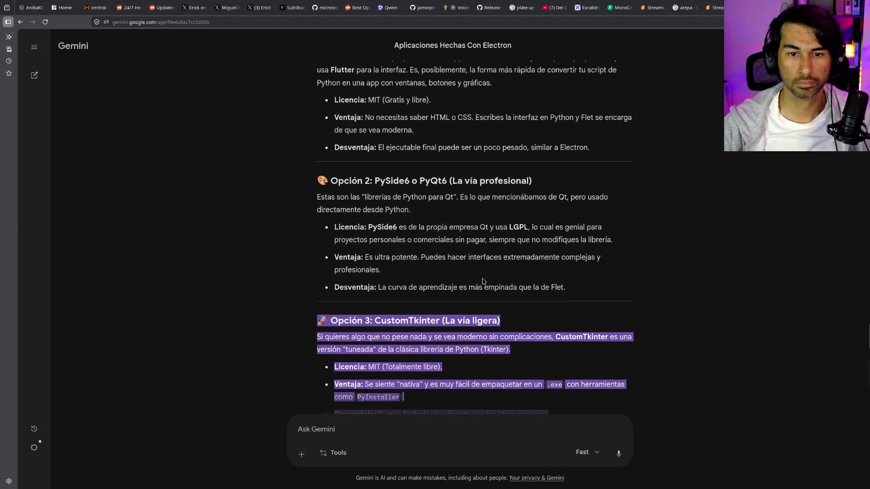
{"action": "scroll", "coordinate": [482, 282], "scroll_direction": "up", "scroll_amount": 3}
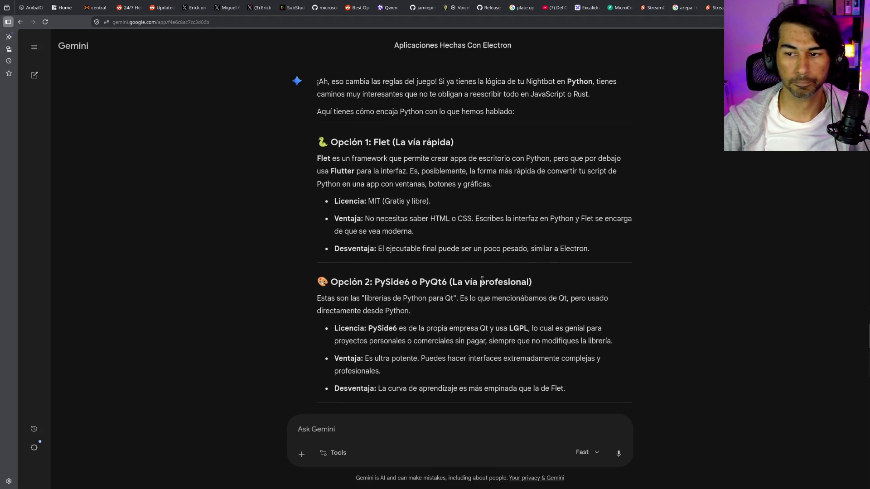
{"action": "scroll", "coordinate": [482, 281], "scroll_direction": "down", "scroll_amount": 9}
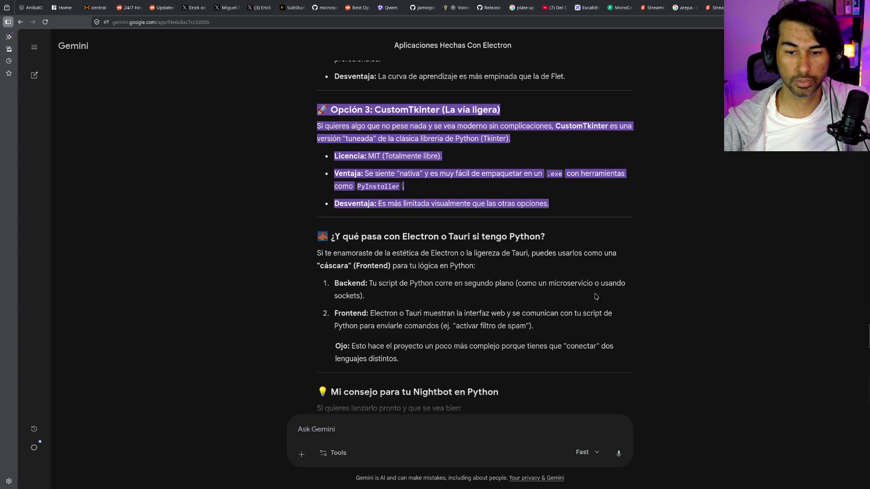
{"action": "scroll", "coordinate": [371, 323], "scroll_direction": "down", "scroll_amount": 2}
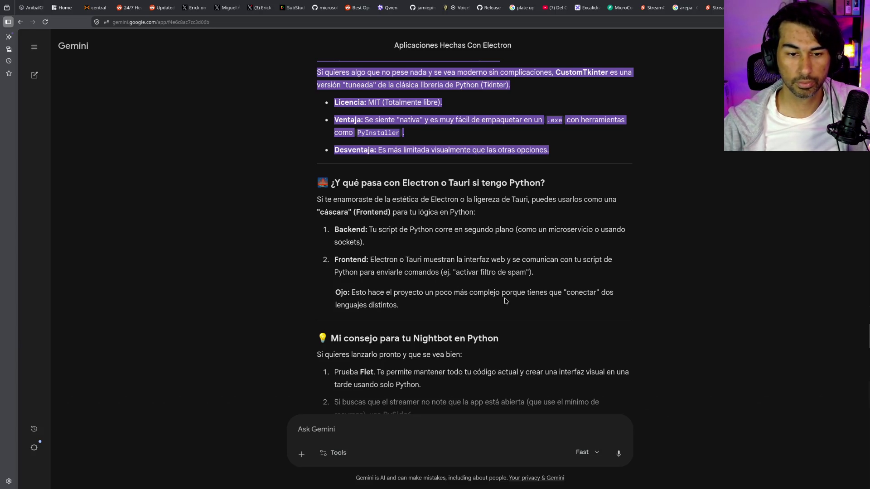
{"action": "scroll", "coordinate": [465, 323], "scroll_direction": "down", "scroll_amount": 2}
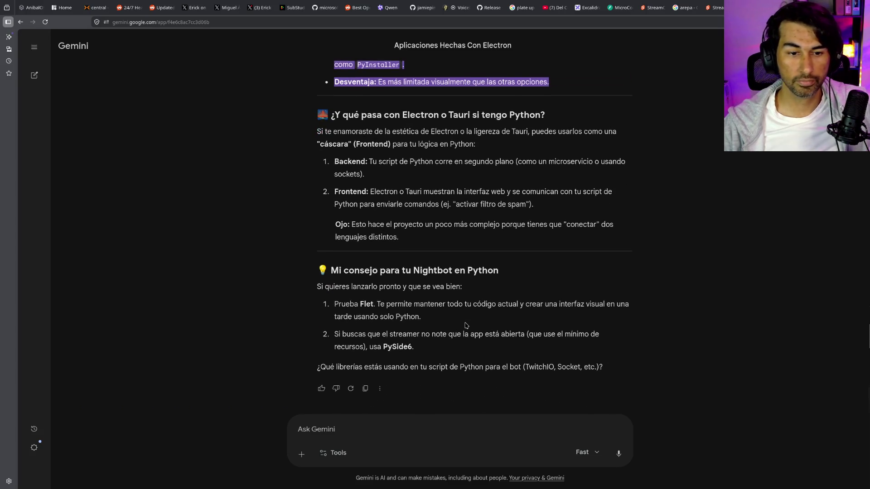
{"action": "double_click", "coordinate": [364, 304]}
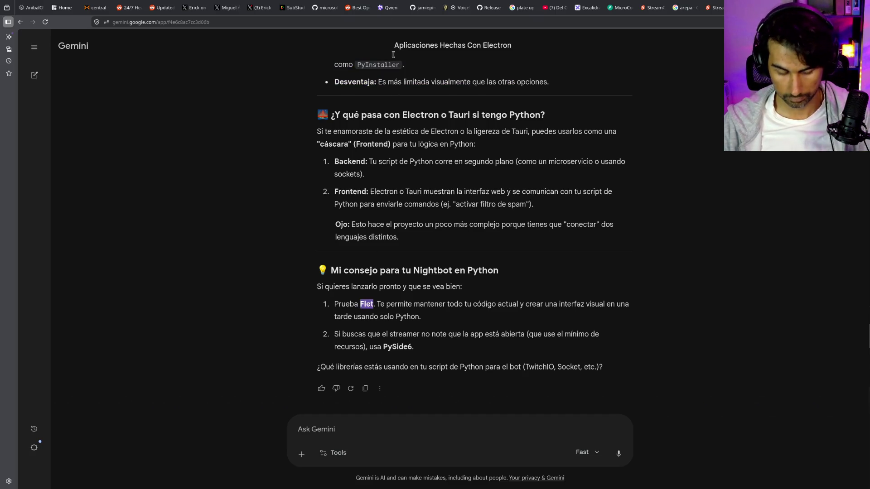
Search the web for 'Flet' and open the official Flet homepage
{"action": "left_click", "coordinate": [318, 26]}
{"action": "type", "text": "Flet"}
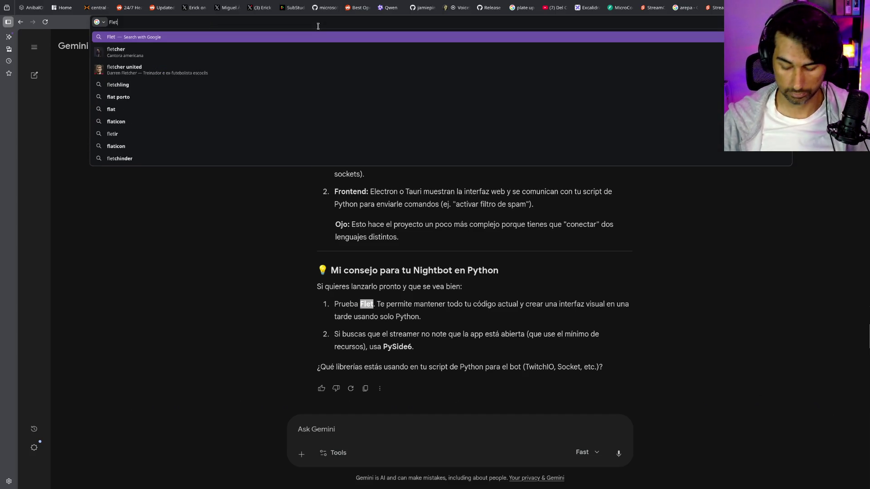
{"action": "key", "text": "Return"}
{"action": "left_click", "coordinate": [211, 137]}
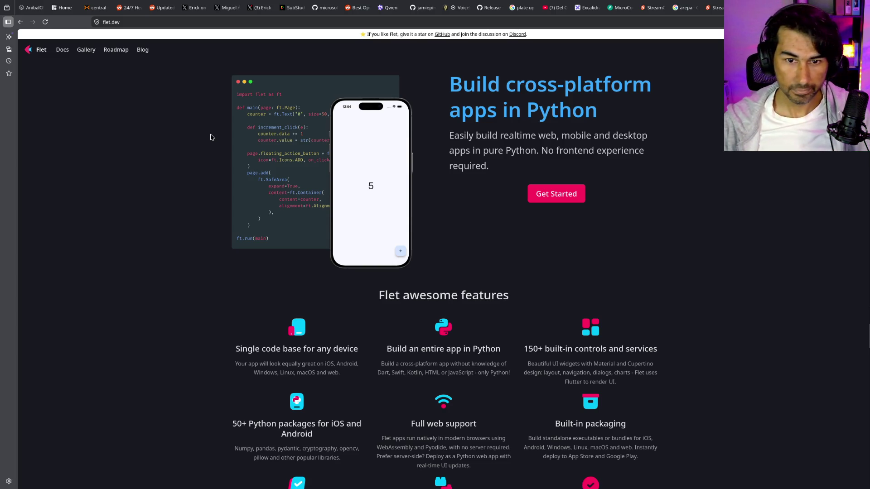
Open the Flet documentation and expand its Getting started section
{"action": "scroll", "coordinate": [594, 313], "scroll_direction": "down", "scroll_amount": 5}
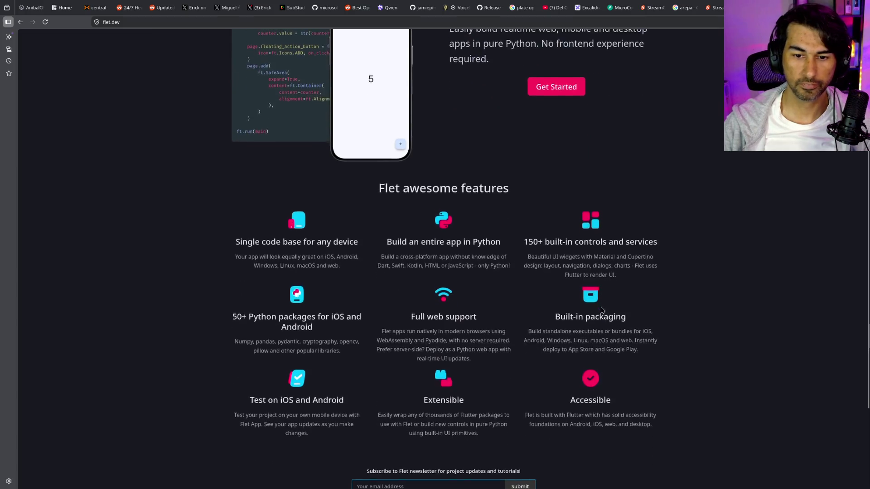
{"action": "scroll", "coordinate": [600, 308], "scroll_direction": "up", "scroll_amount": 5}
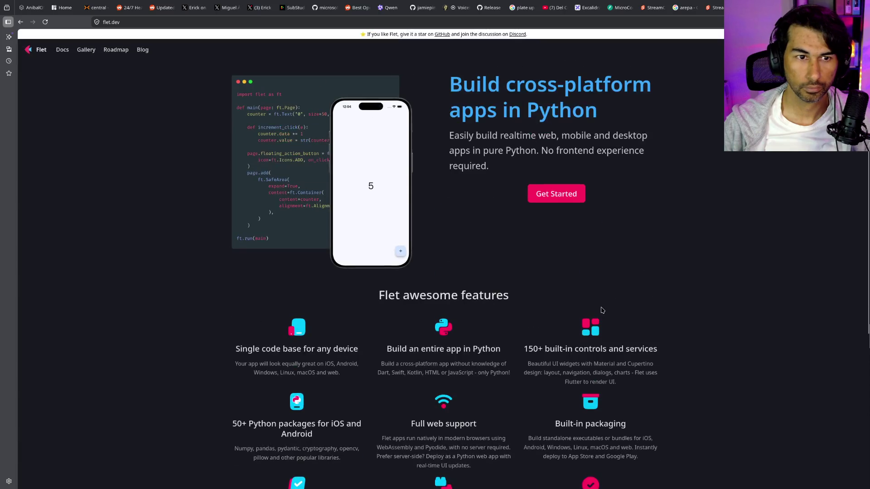
{"action": "left_click", "coordinate": [66, 53]}
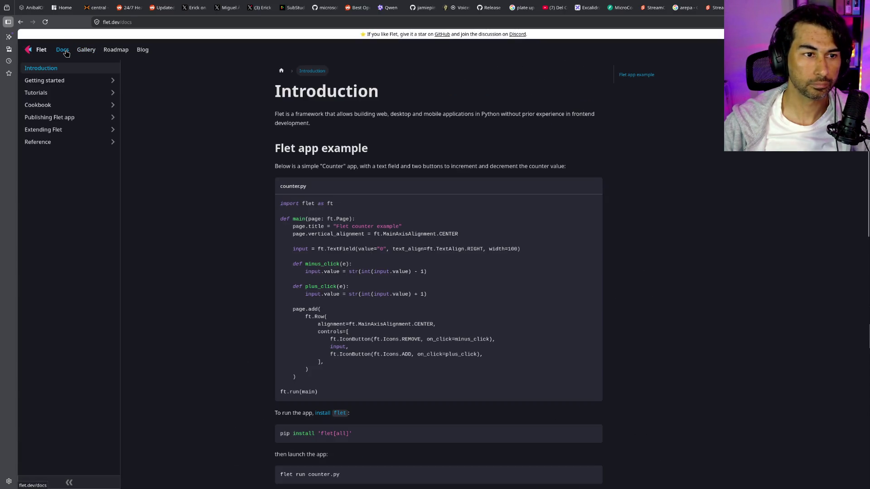
{"action": "scroll", "coordinate": [440, 335], "scroll_direction": "down", "scroll_amount": 10}
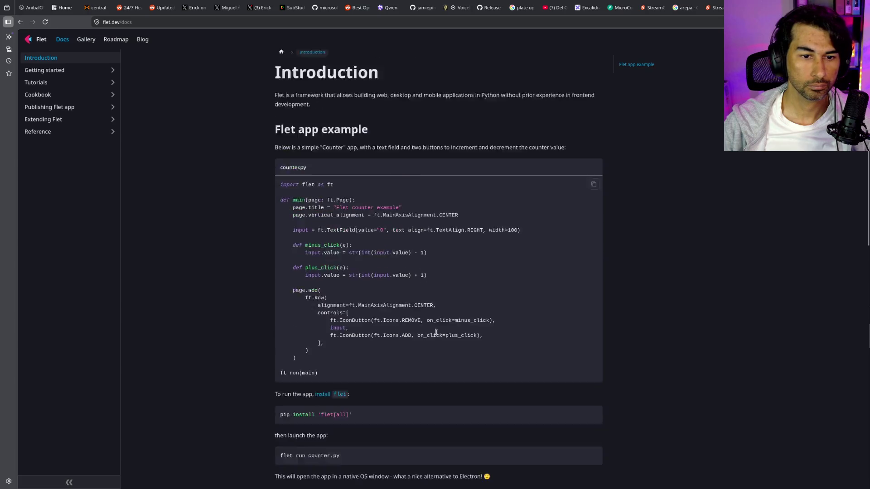
{"action": "scroll", "coordinate": [434, 331], "scroll_direction": "up", "scroll_amount": 7}
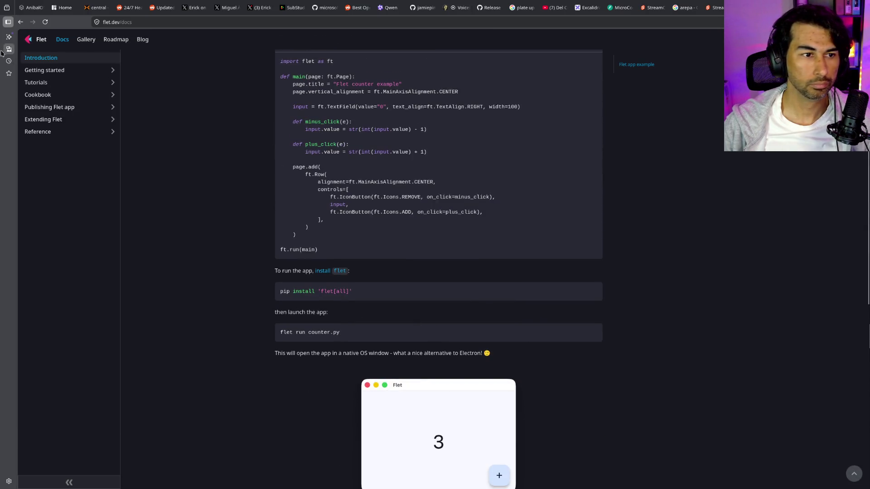
{"action": "left_click", "coordinate": [64, 71]}
Browse Flet's Installation and 'Creating a new Flet app' docs pages, then return to Installation
{"action": "left_click", "coordinate": [46, 83]}
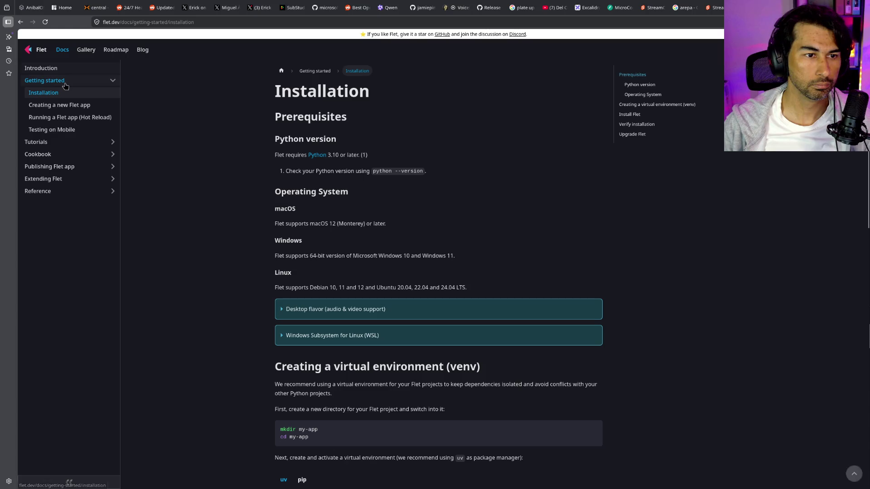
{"action": "scroll", "coordinate": [414, 281], "scroll_direction": "down", "scroll_amount": 12}
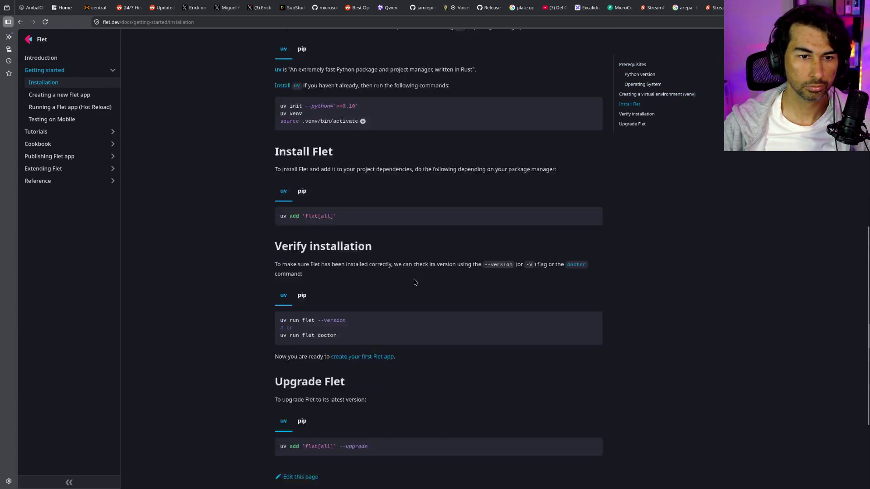
{"action": "scroll", "coordinate": [413, 282], "scroll_direction": "up", "scroll_amount": 10}
{"action": "scroll", "coordinate": [414, 282], "scroll_direction": "up", "scroll_amount": 3}
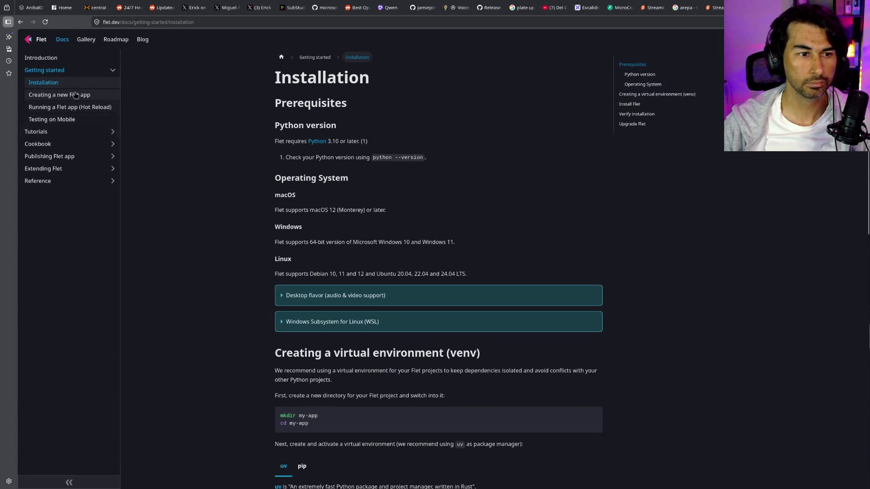
{"action": "left_click", "coordinate": [73, 104]}
{"action": "scroll", "coordinate": [435, 216], "scroll_direction": "down", "scroll_amount": 15}
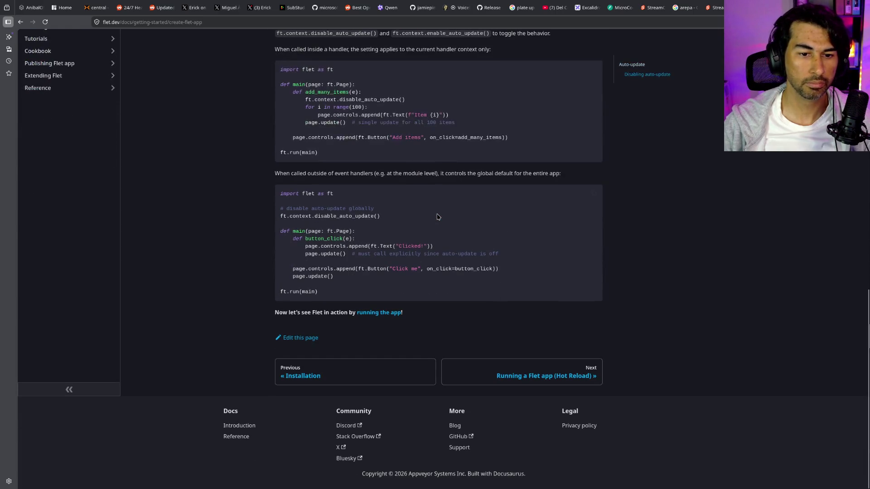
{"action": "scroll", "coordinate": [435, 216], "scroll_direction": "up", "scroll_amount": 3}
{"action": "key", "text": "alt+Left"}
{"action": "key", "text": "alt+Left"}
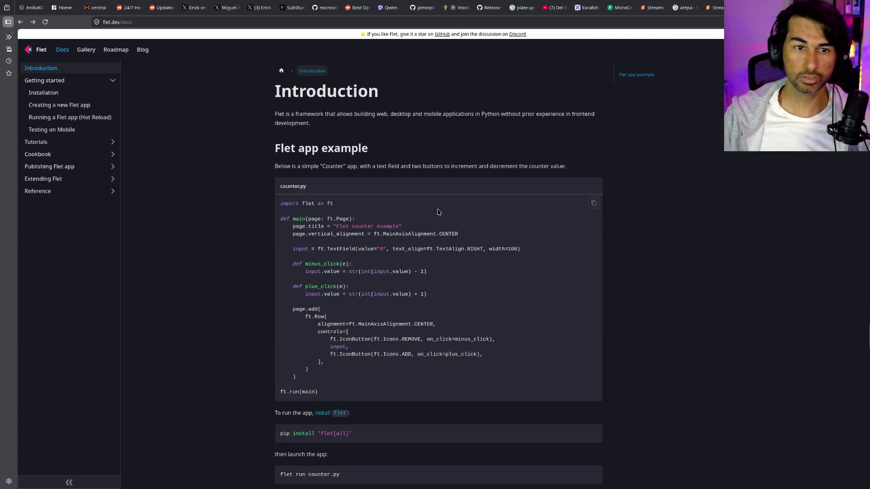
{"action": "key", "text": "ctrl+t"}
Search Google Images for 'plate up' and preview the Amazon UK and Plate Up XBox Seeds results
{"action": "type", "text": "plate up"}
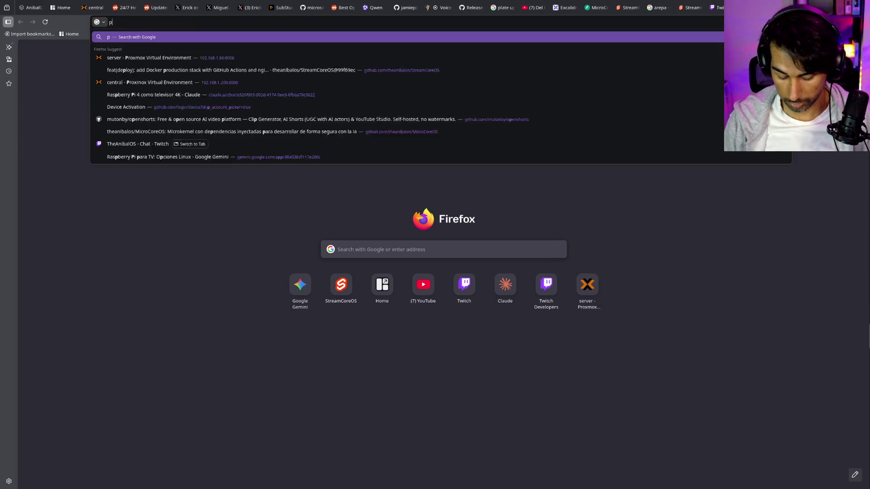
{"action": "key", "text": "Return"}
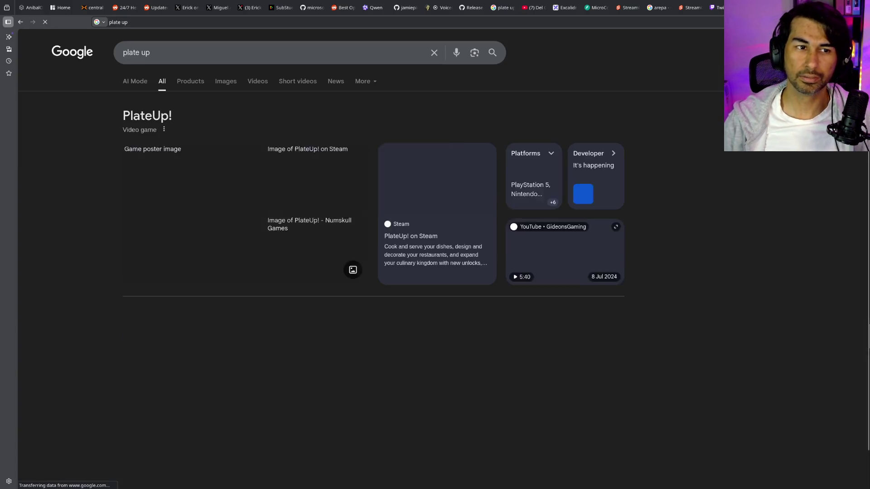
{"action": "left_click", "coordinate": [221, 82]}
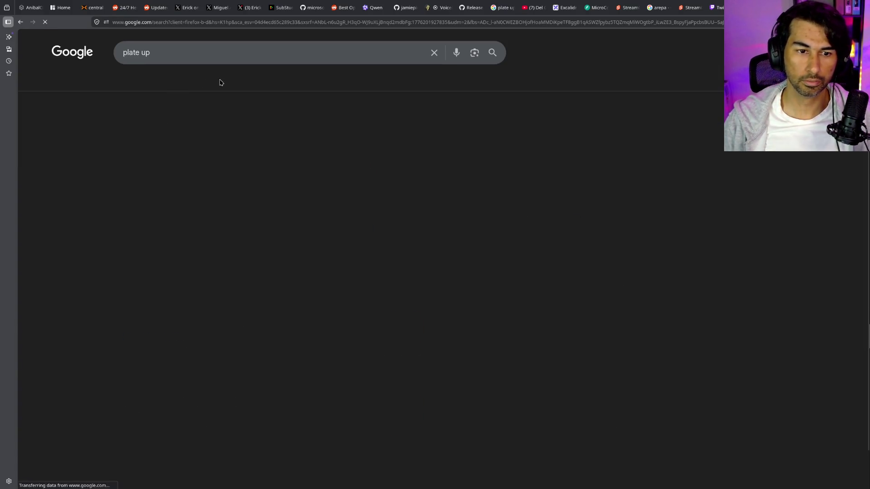
{"action": "left_click", "coordinate": [421, 294]}
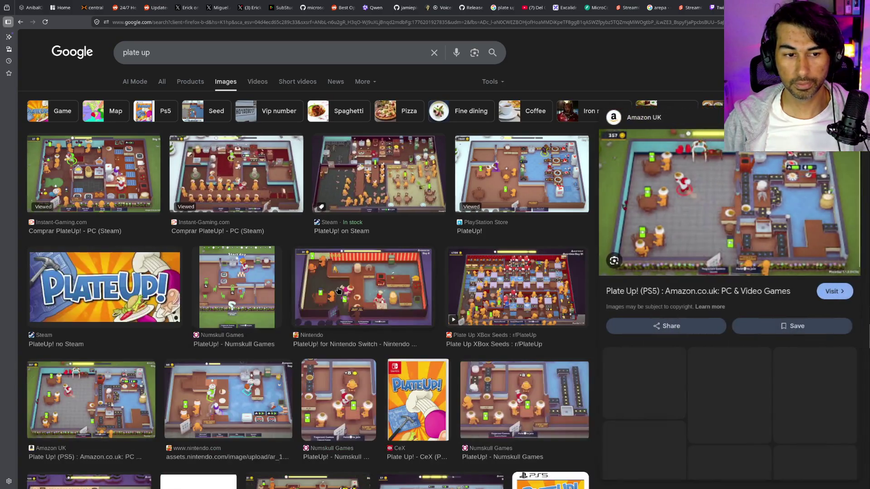
{"action": "left_click", "coordinate": [533, 284]}
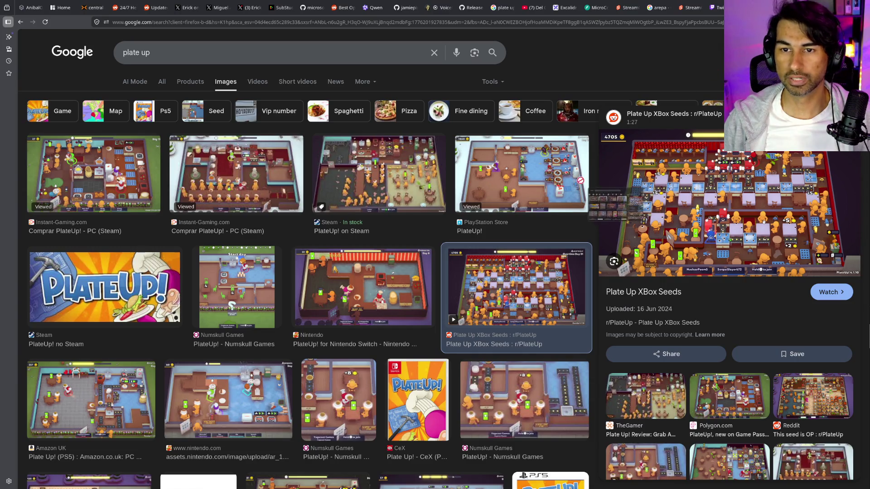
Pull the image results into their own window, zoom it out to 150%, and close it
{"action": "left_click_drag", "start_coordinate": [504, 7], "coordinate": [555, 194]}
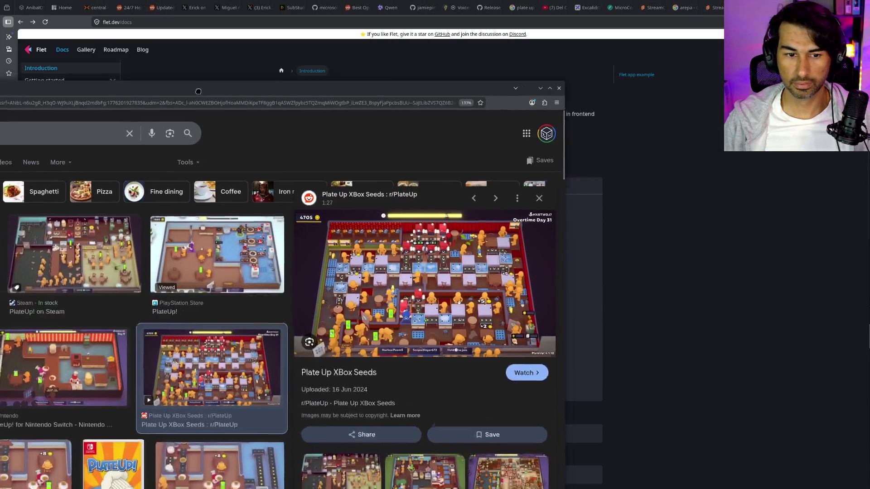
{"action": "key", "text": "ctrl+minus"}
{"action": "key", "text": "ctrl+minus"}
{"action": "key", "text": "ctrl+minus"}
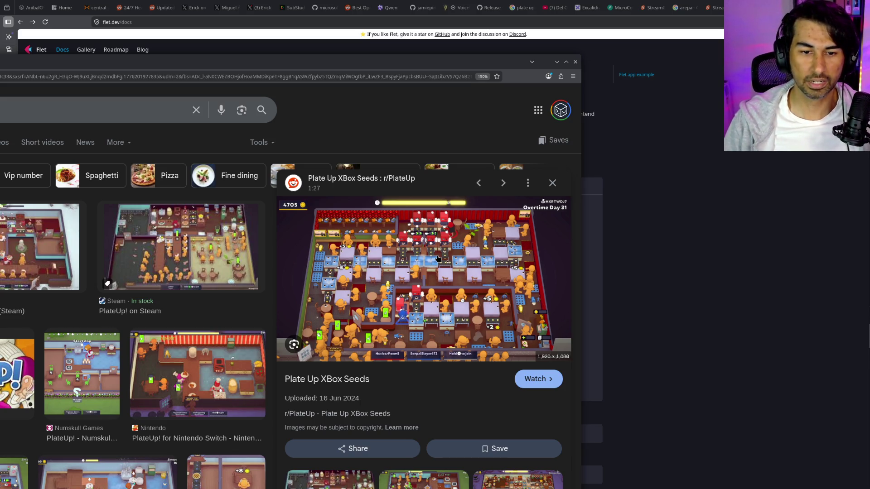
{"action": "left_click", "coordinate": [575, 61]}
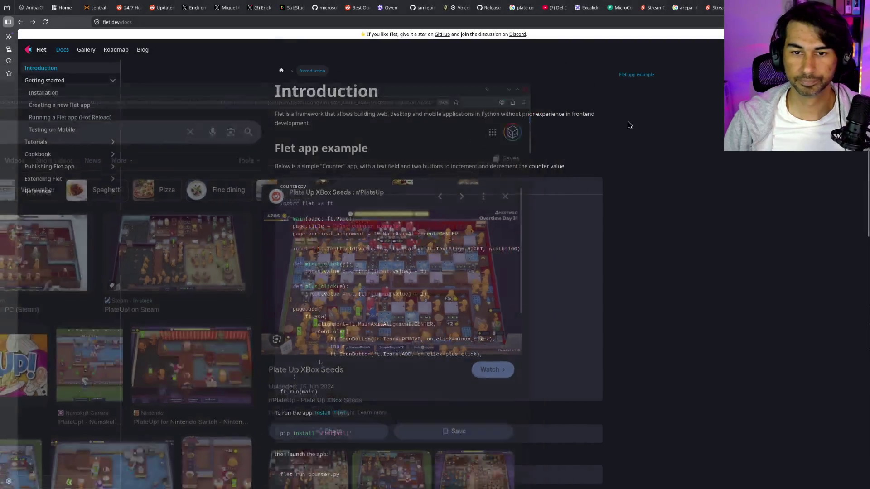
Review the StreamCoreOS Manage Application page in the Twitch developer console, then open a new tab
{"action": "key", "text": "ctrl+Tab"}
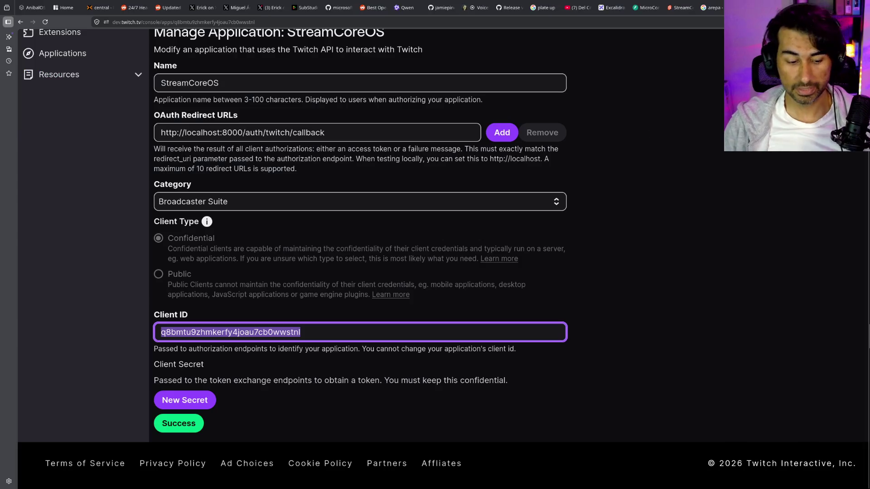
{"action": "key", "text": "alt+Tab"}
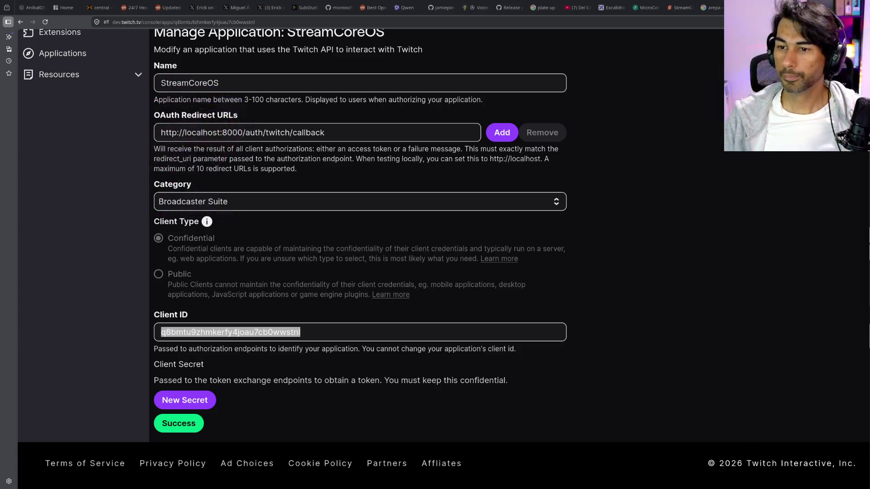
{"action": "key", "text": "alt+Tab"}
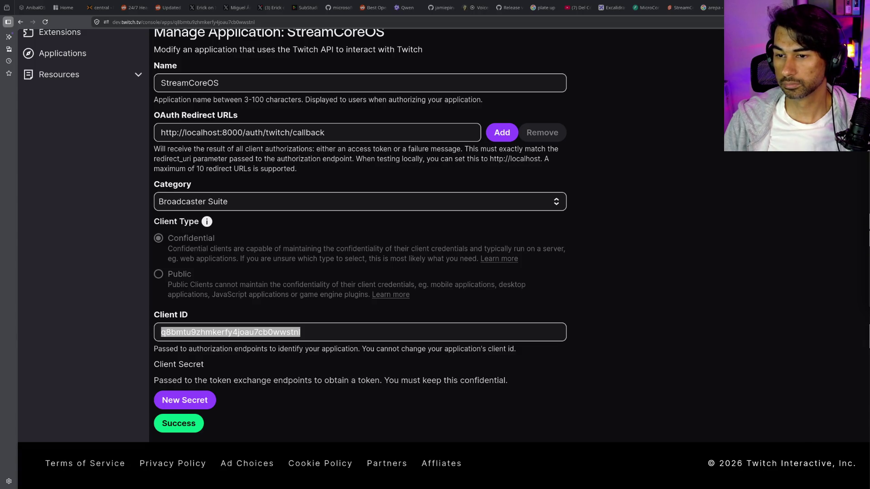
{"action": "key", "text": "ctrl+t"}
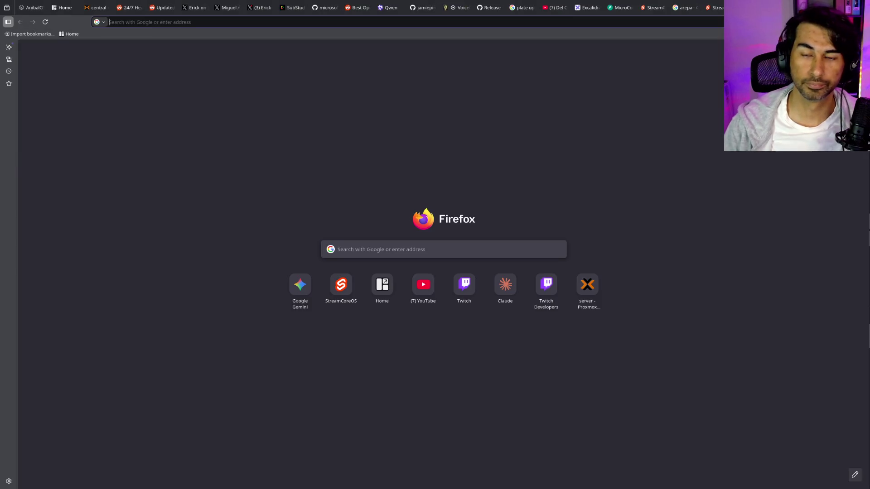
Search for 'haven and hearth' and show the game's fourth screenshot
{"action": "type", "text": "haven and hearth\""}
{"action": "key", "text": "BackSpace"}
{"action": "key", "text": "BackSpace"}
{"action": "key", "text": "Return"}
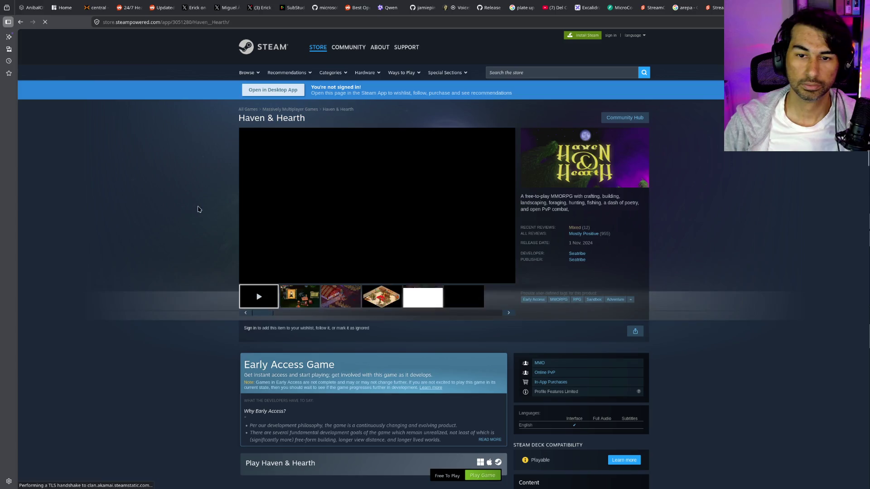
{"action": "left_click", "coordinate": [383, 300]}
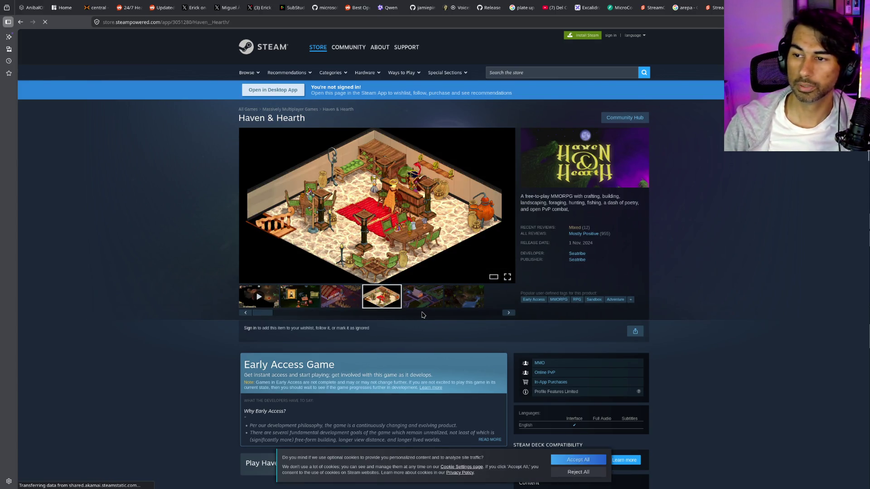
Flip through the second to sixth Haven & Hearth screenshots, including the dark forest and night village
{"action": "scroll", "coordinate": [435, 317], "scroll_direction": "down", "scroll_amount": 3}
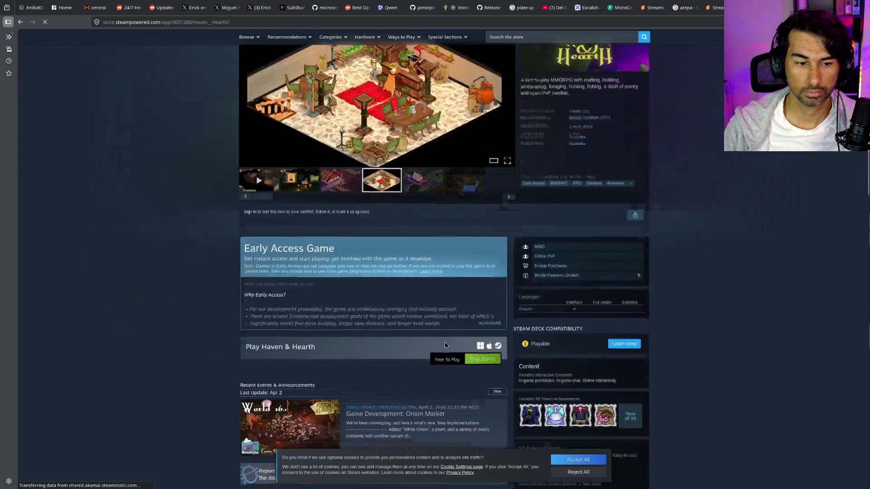
{"action": "scroll", "coordinate": [439, 312], "scroll_direction": "up", "scroll_amount": 3}
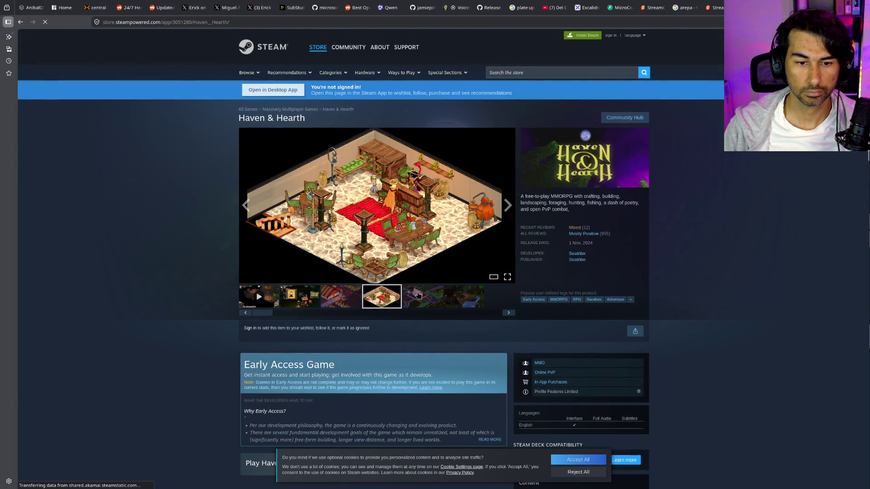
{"action": "left_click", "coordinate": [437, 303]}
{"action": "left_click", "coordinate": [372, 299]}
{"action": "left_click", "coordinate": [340, 299]}
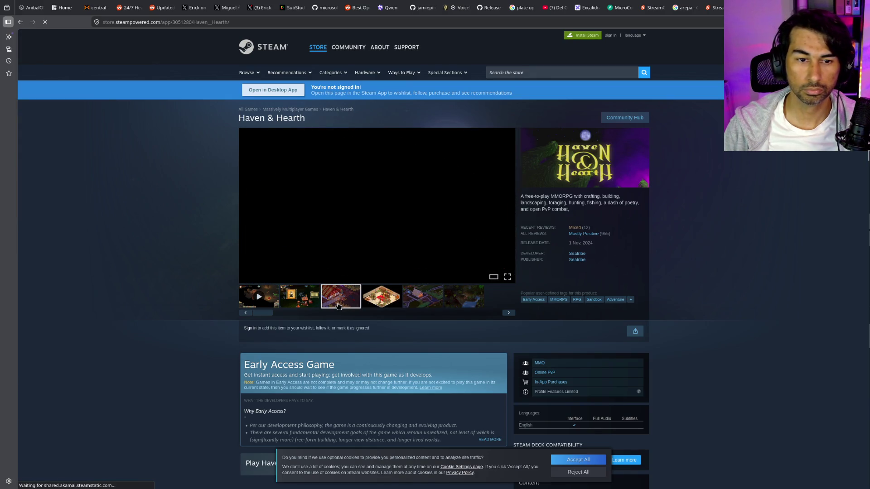
{"action": "left_click", "coordinate": [313, 302]}
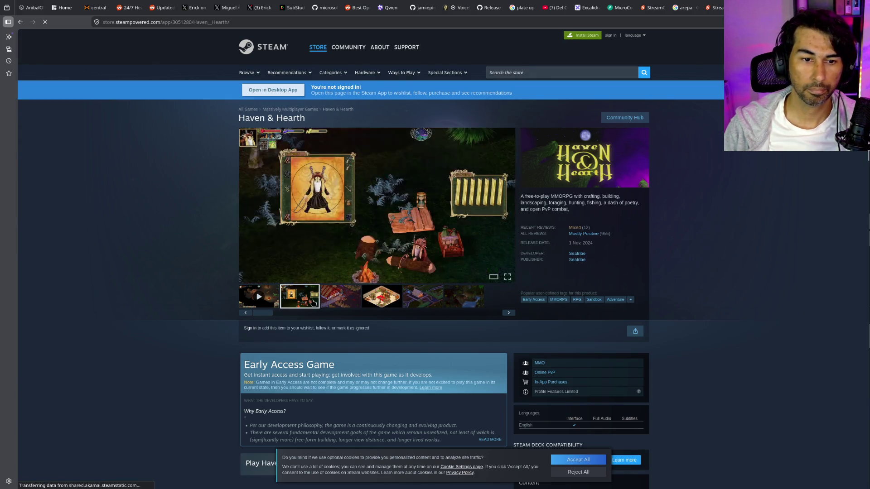
{"action": "left_click", "coordinate": [447, 306]}
{"action": "left_click", "coordinate": [417, 303]}
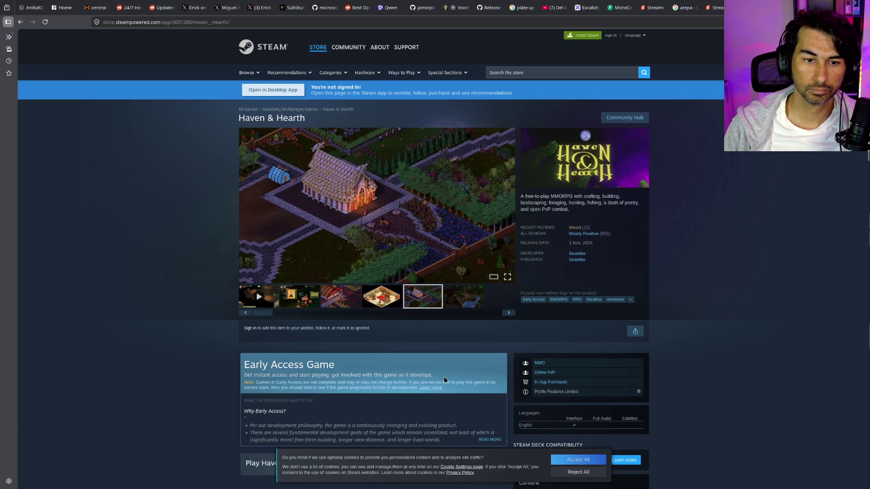
{"action": "scroll", "coordinate": [446, 408], "scroll_direction": "down", "scroll_amount": 10}
{"action": "scroll", "coordinate": [447, 406], "scroll_direction": "up", "scroll_amount": 10}
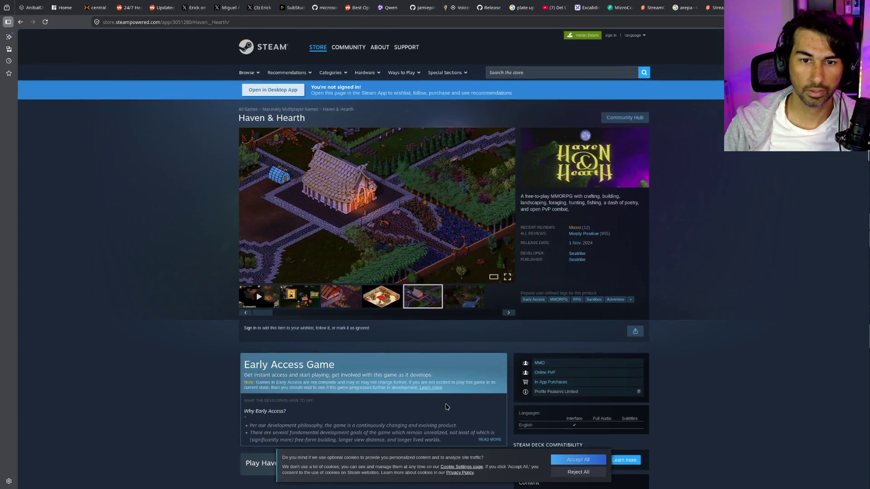
Reopen the Haven & Hearth Steam store page at its fourth gallery screenshot, then open a new tab
{"action": "key", "text": "alt+Left"}
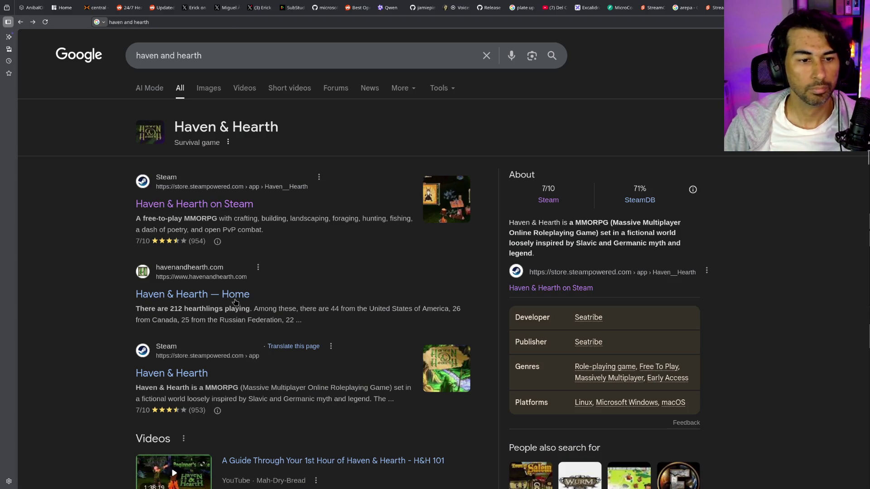
{"action": "left_click", "coordinate": [181, 372]}
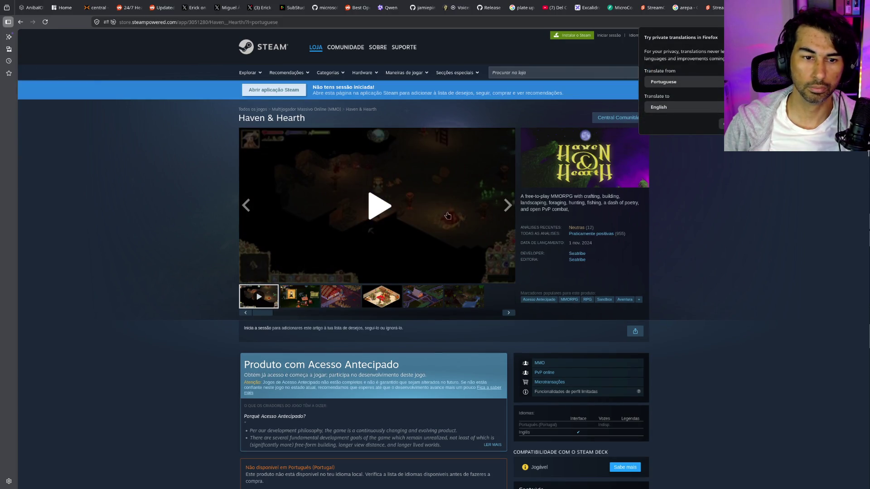
{"action": "left_click", "coordinate": [380, 300]}
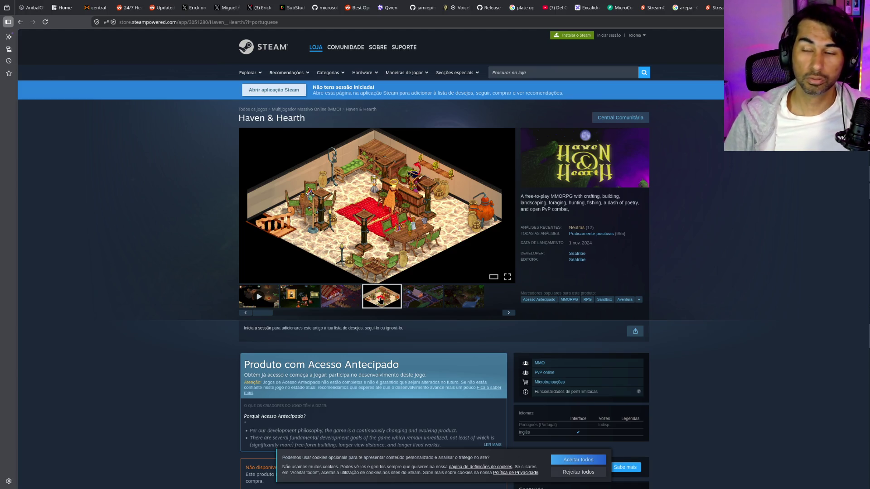
{"action": "key", "text": "ctrl+t"}
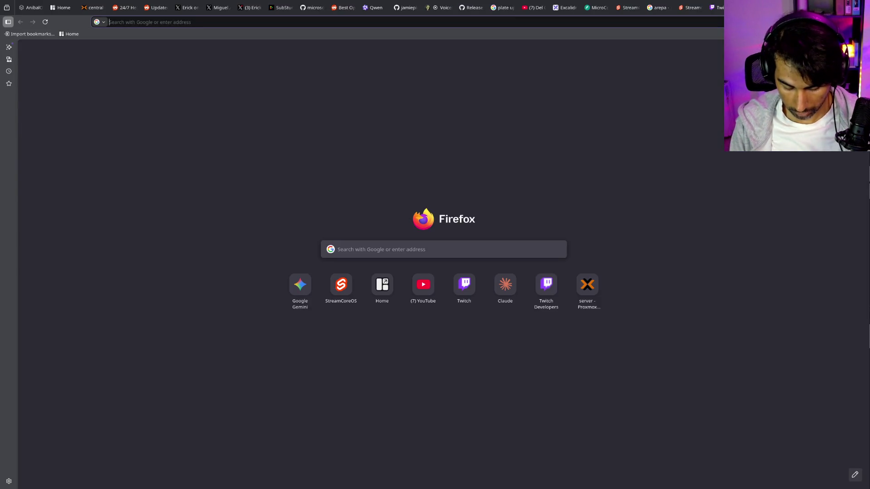
Search Google Images for 'satisfactory' and preview the Satisfactory on Steam result
{"action": "type", "text": "sati"}
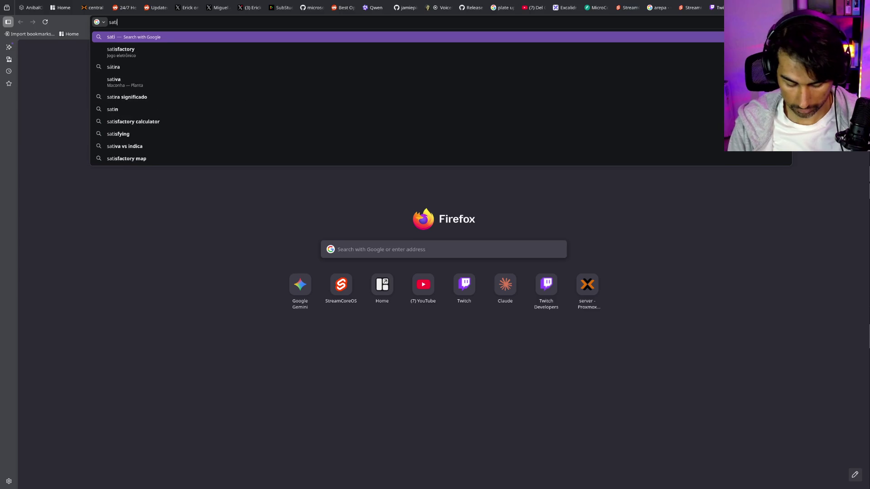
{"action": "type", "text": "sfactory"}
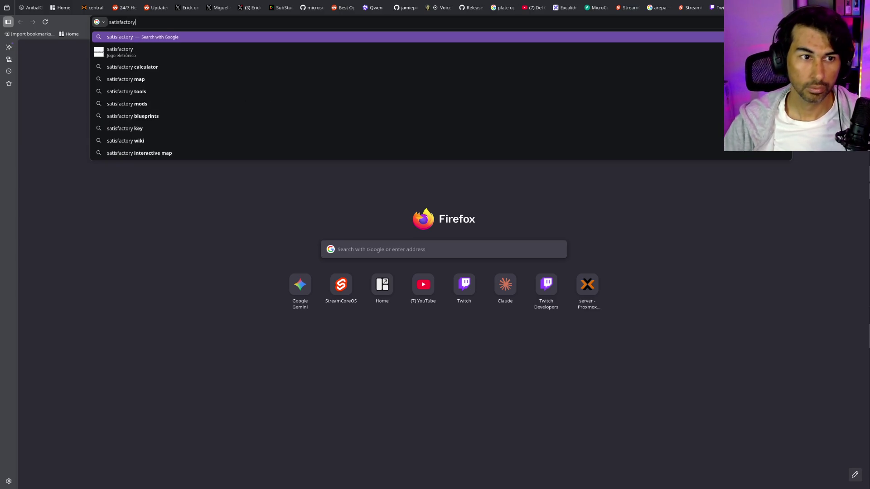
{"action": "key", "text": "Return"}
{"action": "left_click", "coordinate": [209, 88]}
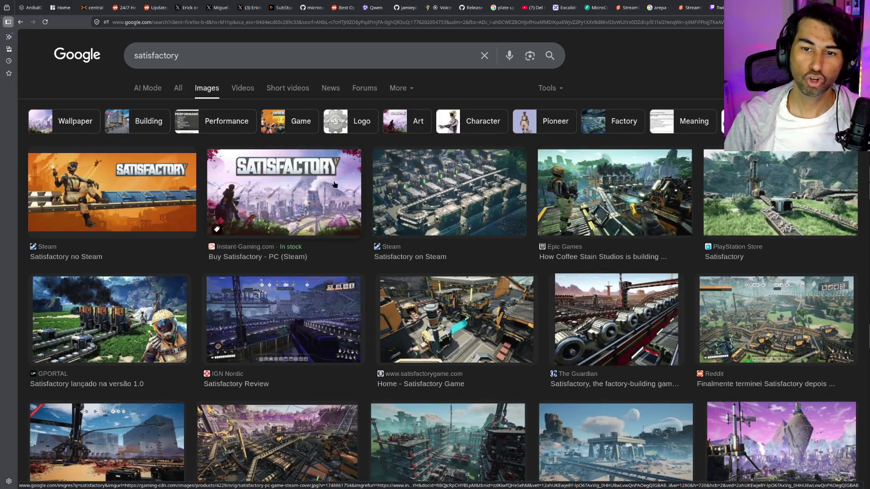
{"action": "left_click", "coordinate": [445, 207]}
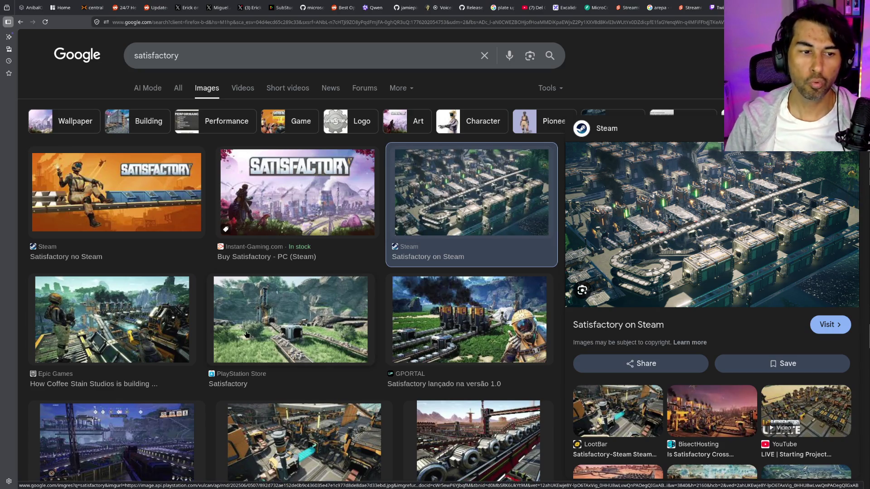
Scroll the Steam page, then close it to return to the StreamCoreOS Twitch console
{"action": "scroll", "coordinate": [259, 328], "scroll_direction": "down", "scroll_amount": 5}
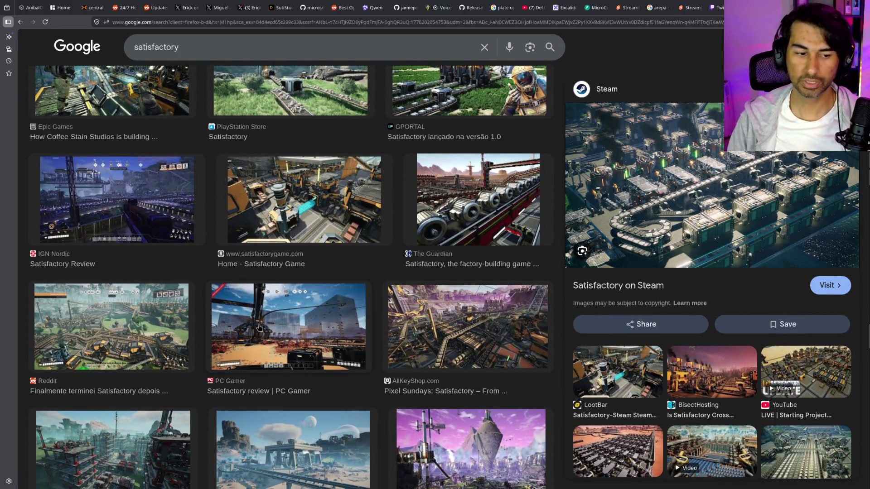
{"action": "scroll", "coordinate": [259, 328], "scroll_direction": "down", "scroll_amount": 3}
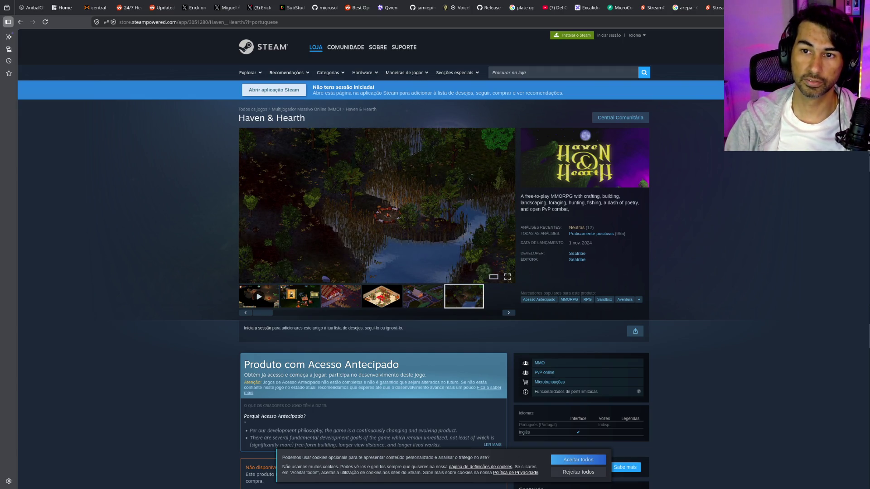
{"action": "key", "text": "ctrl+w"}
{"action": "scroll", "coordinate": [741, 229], "scroll_direction": "up", "scroll_amount": 2}
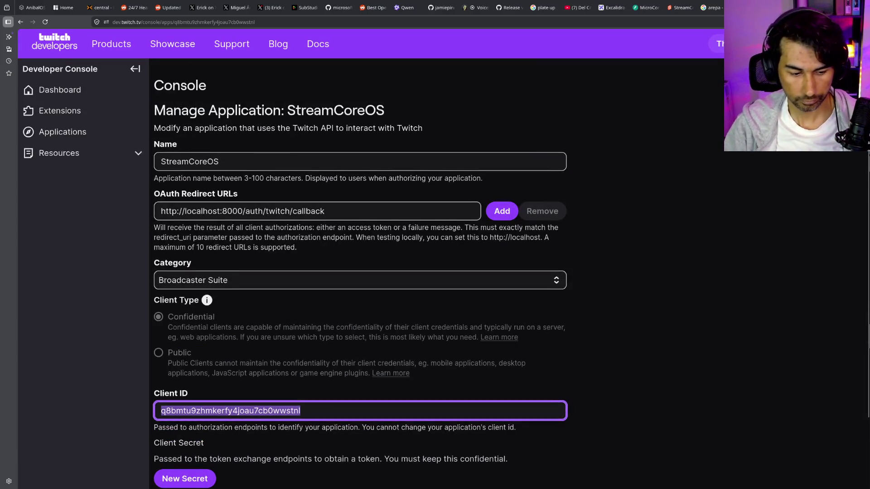
Cycle through the open windows until the VS Code window with the StreamCoreOS .env file is in front
{"action": "key", "text": "alt+Tab"}
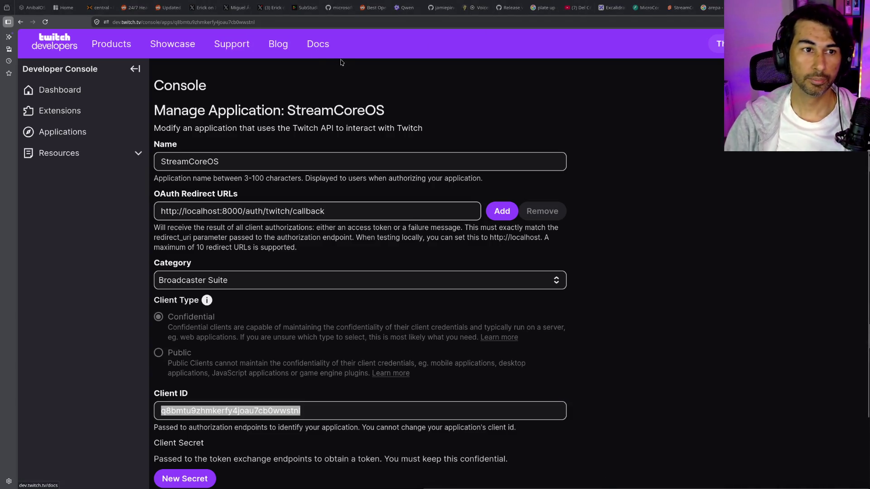
{"action": "key", "text": "alt+Tab"}
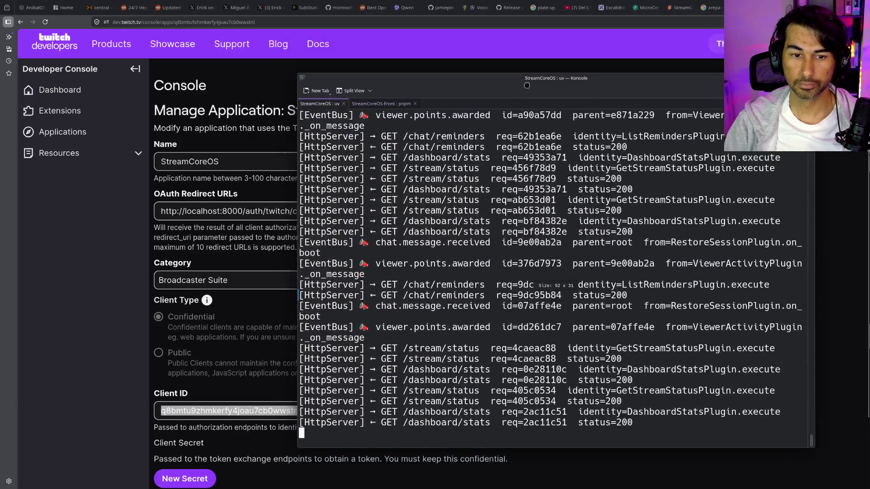
{"action": "key", "text": "alt+Tab"}
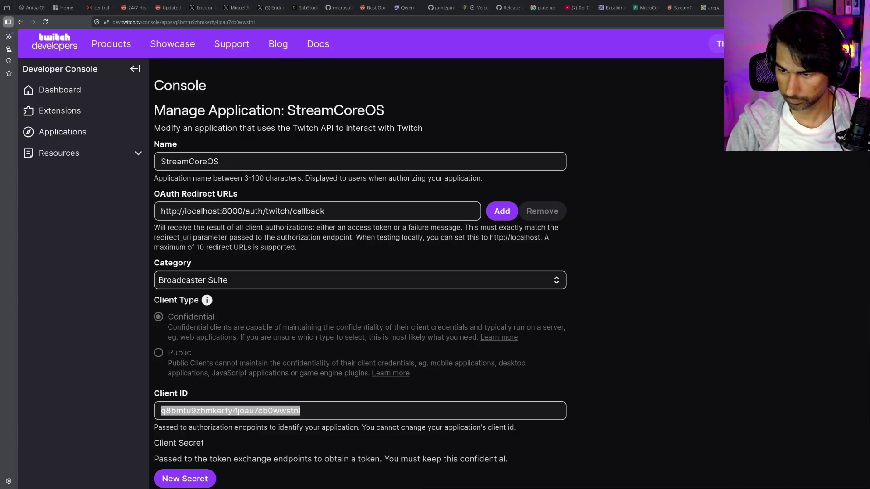
{"action": "key", "text": "alt+Tab"}
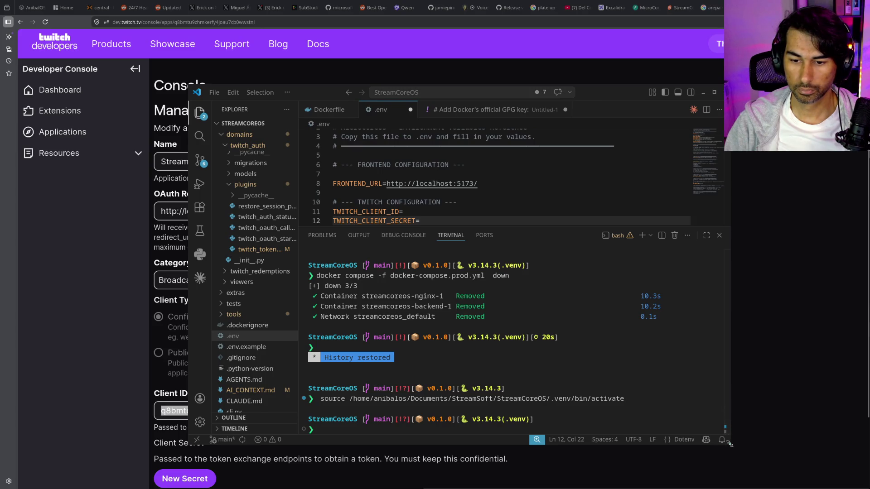
Enlarge the VS Code window, review the .env file, and glance at the Twitch console before returning
{"action": "left_click_drag", "start_coordinate": [729, 443], "coordinate": [867, 487]}
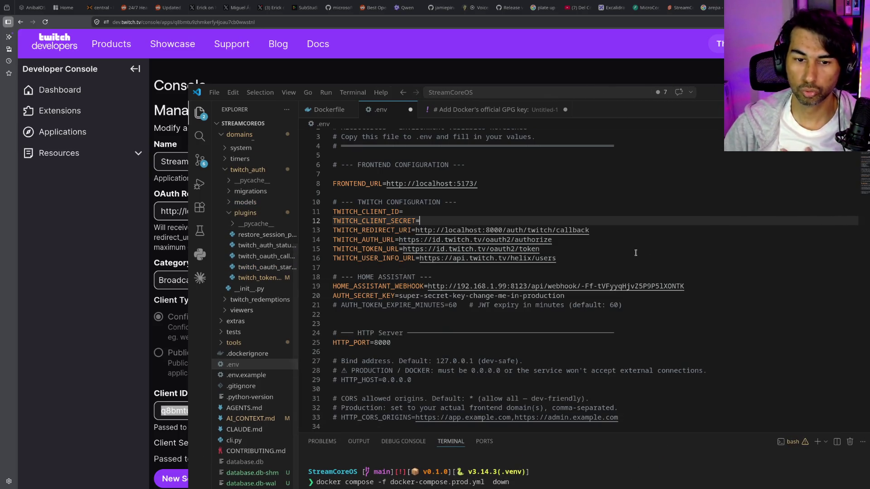
{"action": "scroll", "coordinate": [636, 252], "scroll_direction": "down", "scroll_amount": 20}
{"action": "scroll", "coordinate": [636, 252], "scroll_direction": "up", "scroll_amount": 20}
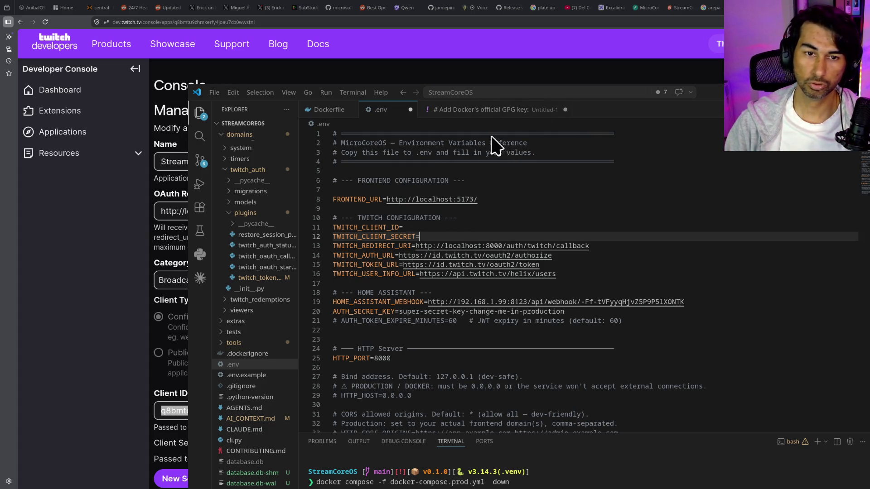
{"action": "key", "text": "alt+Tab"}
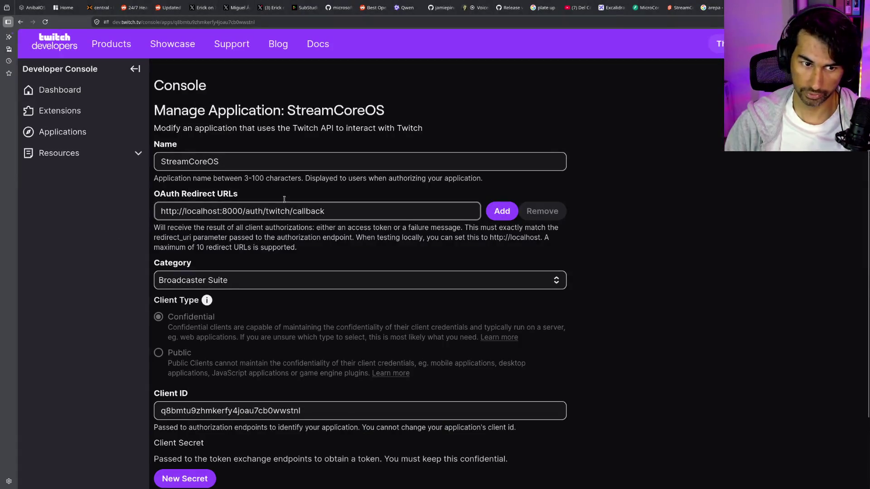
{"action": "key", "text": "alt+Tab"}
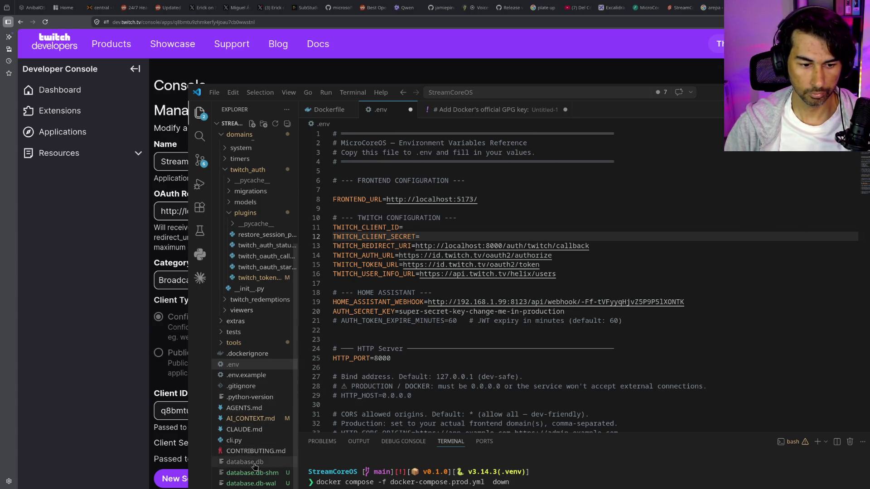
Switch to the backend Dockerfile and highlight the uv install line and python:3.12-slim base image
{"action": "key", "text": "ctrl+shift+e"}
{"action": "key", "text": "ctrl+Page_Up"}
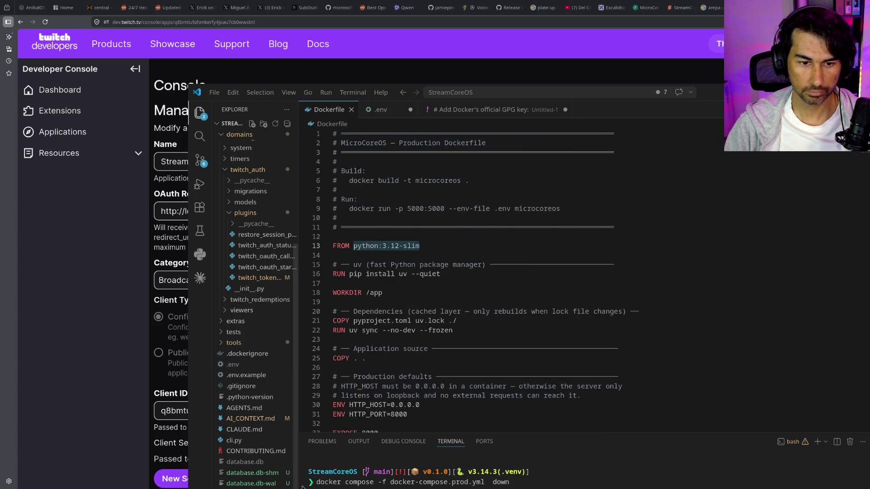
{"action": "scroll", "coordinate": [445, 240], "scroll_direction": "down", "scroll_amount": 2}
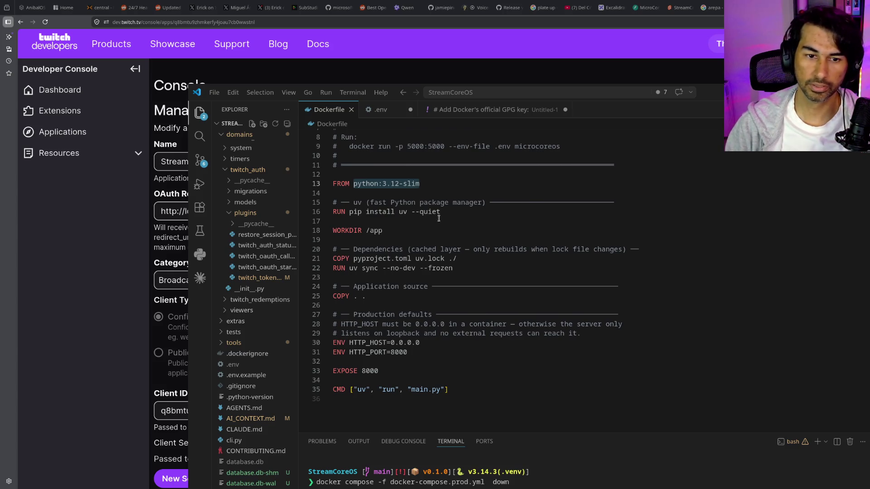
{"action": "left_click_drag", "start_coordinate": [334, 213], "coordinate": [443, 210]}
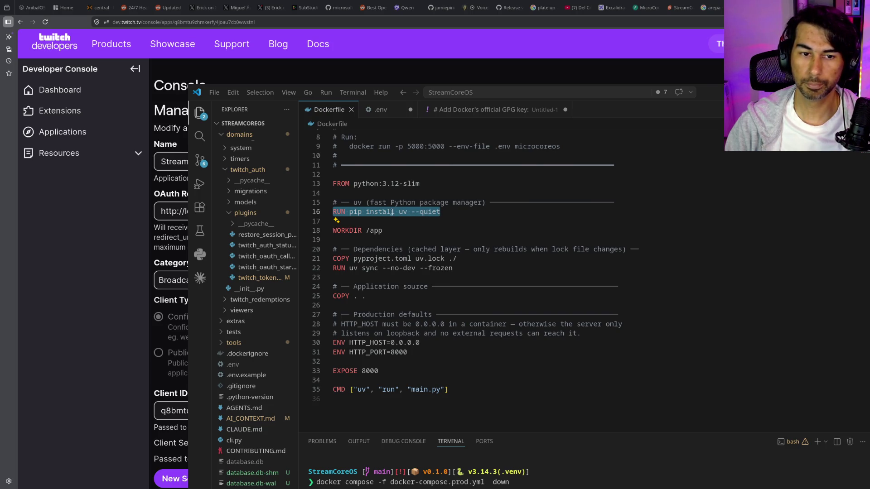
{"action": "scroll", "coordinate": [379, 216], "scroll_direction": "up", "scroll_amount": 1}
{"action": "left_click_drag", "start_coordinate": [353, 198], "coordinate": [450, 201]}
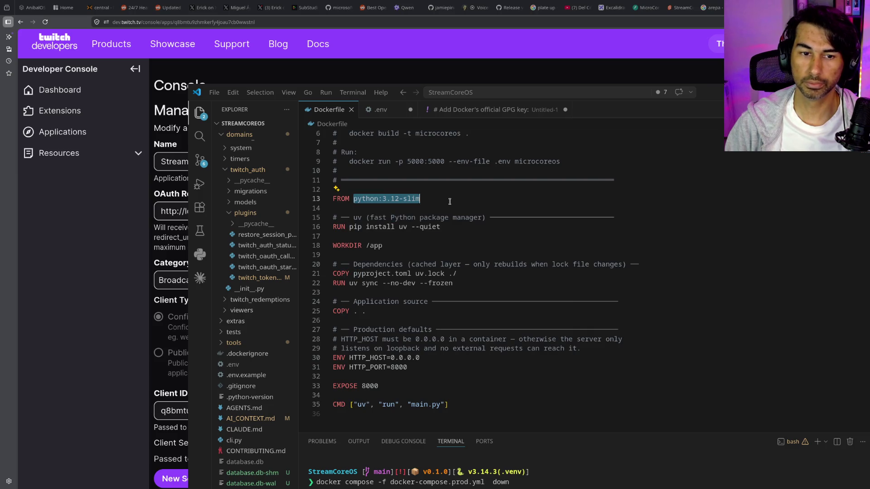
{"action": "left_click_drag", "start_coordinate": [349, 227], "coordinate": [441, 227]}
Highlight the app working directory, pyproject.toml/uv.lock copy and uv sync lines, then return to the top
{"action": "scroll", "coordinate": [414, 264], "scroll_direction": "down", "scroll_amount": 3}
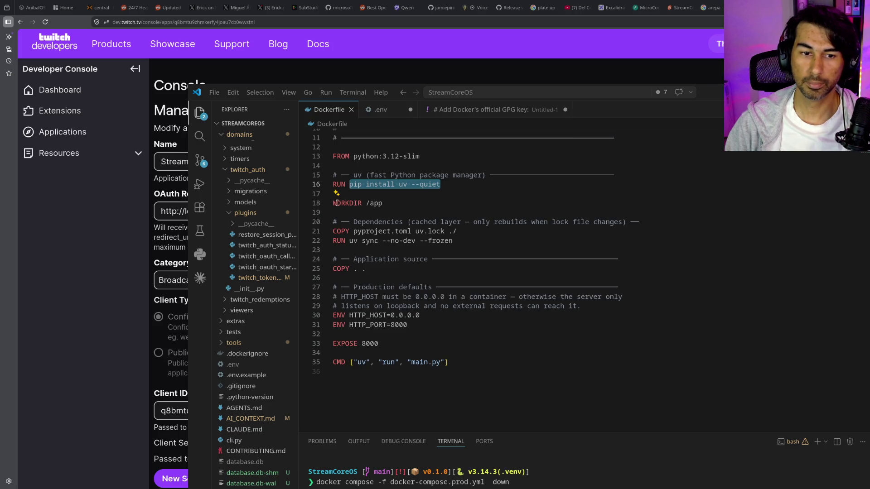
{"action": "double_click", "coordinate": [383, 203]}
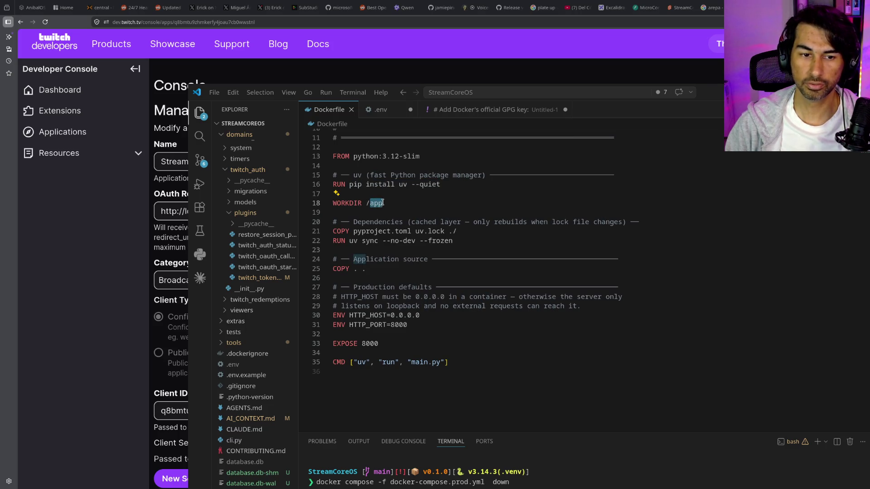
{"action": "left_click_drag", "start_coordinate": [333, 231], "coordinate": [465, 231]}
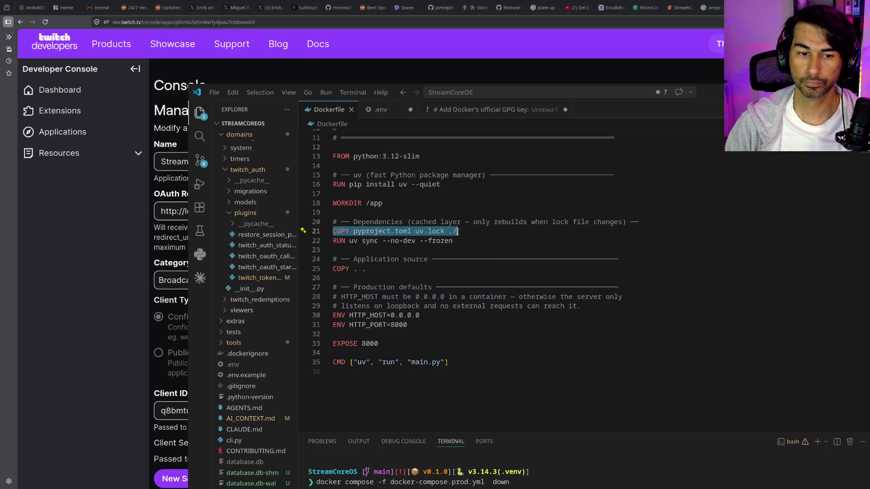
{"action": "left_click_drag", "start_coordinate": [334, 241], "coordinate": [466, 238]}
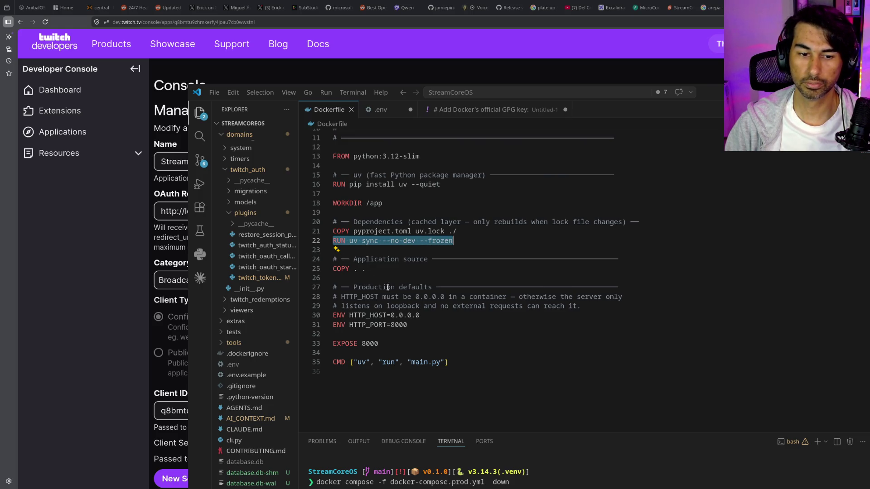
{"action": "scroll", "coordinate": [373, 271], "scroll_direction": "down", "scroll_amount": 2}
{"action": "mouse_move", "coordinate": [407, 283]}
{"action": "left_mouse_down"}
{"action": "mouse_move", "coordinate": [335, 283]}
{"action": "mouse_move", "coordinate": [334, 273]}
{"action": "mouse_move", "coordinate": [452, 276]}
{"action": "left_mouse_up"}
{"action": "scroll", "coordinate": [351, 280], "scroll_direction": "down", "scroll_amount": 2}
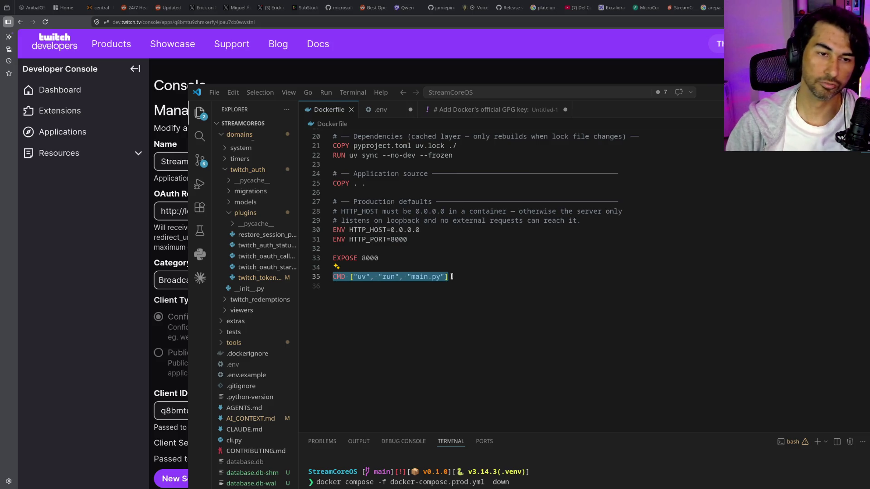
{"action": "scroll", "coordinate": [499, 302], "scroll_direction": "up", "scroll_amount": 3}
{"action": "scroll", "coordinate": [499, 301], "scroll_direction": "up", "scroll_amount": 4}
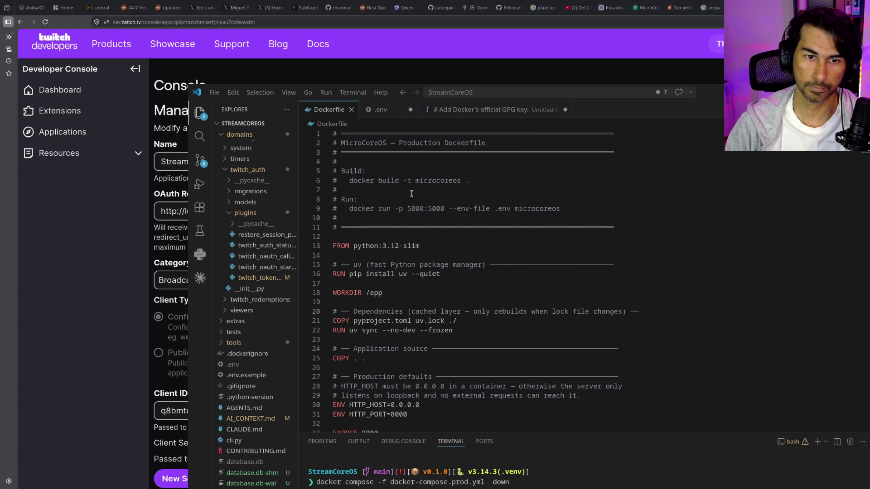
Open the recent StreamCoreOS-Front project folder in a new VS Code window
{"action": "left_click", "coordinate": [214, 92]}
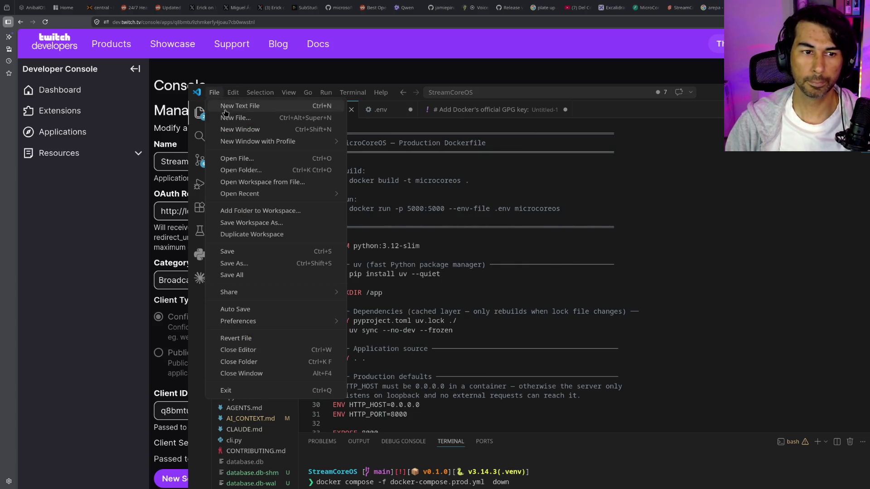
{"action": "left_click", "coordinate": [239, 129]}
{"action": "left_click", "coordinate": [470, 231]}
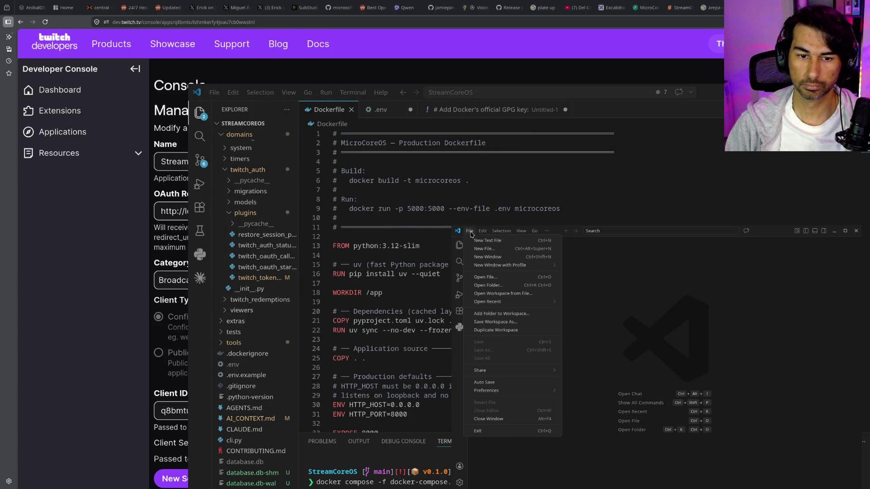
{"action": "mouse_move", "coordinate": [530, 301]}
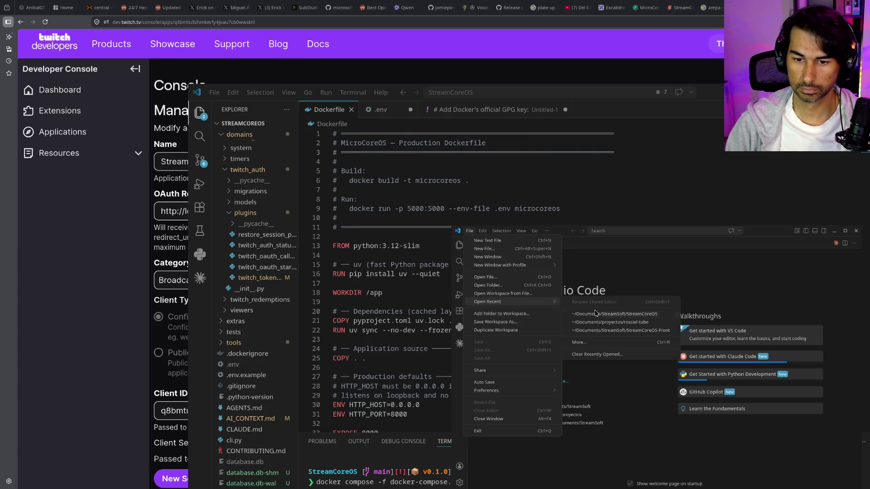
{"action": "left_click", "coordinate": [607, 330]}
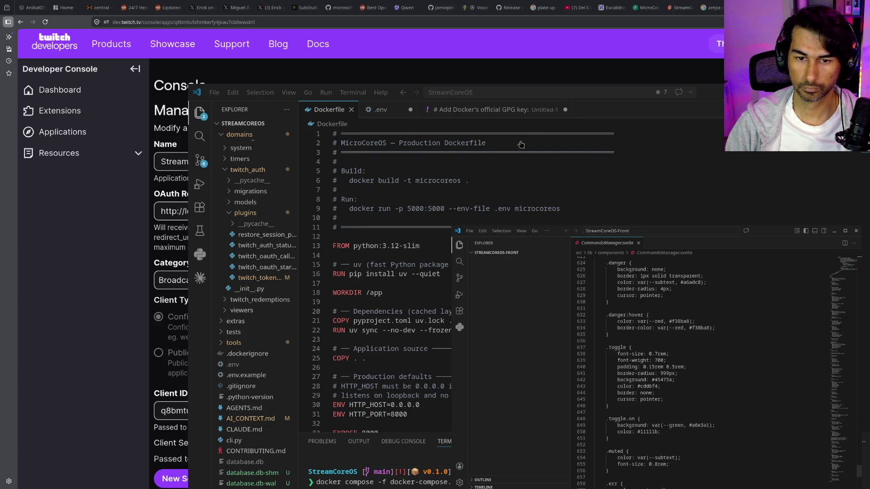
Maximize the StreamCoreOS-Front window, zoom the interface in, and scroll CommandsManager.svelte to the top
{"action": "double_click", "coordinate": [773, 233]}
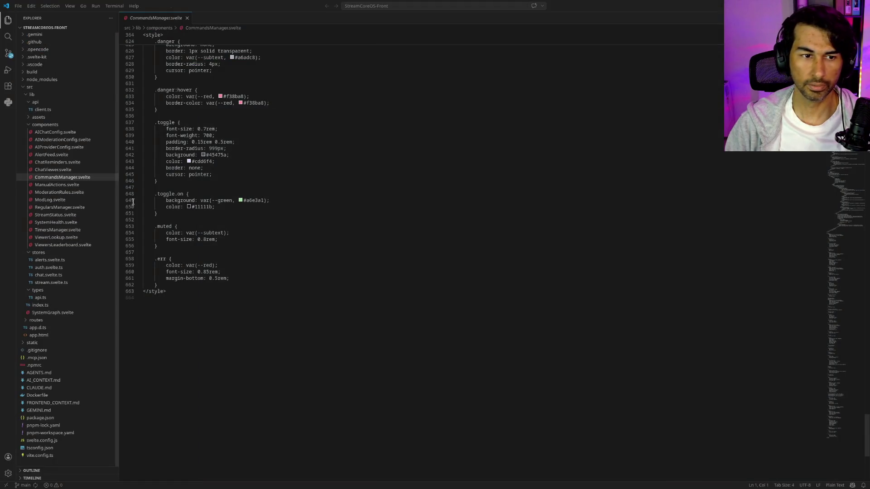
{"action": "scroll", "coordinate": [254, 229], "scroll_direction": "up", "scroll_amount": 7}
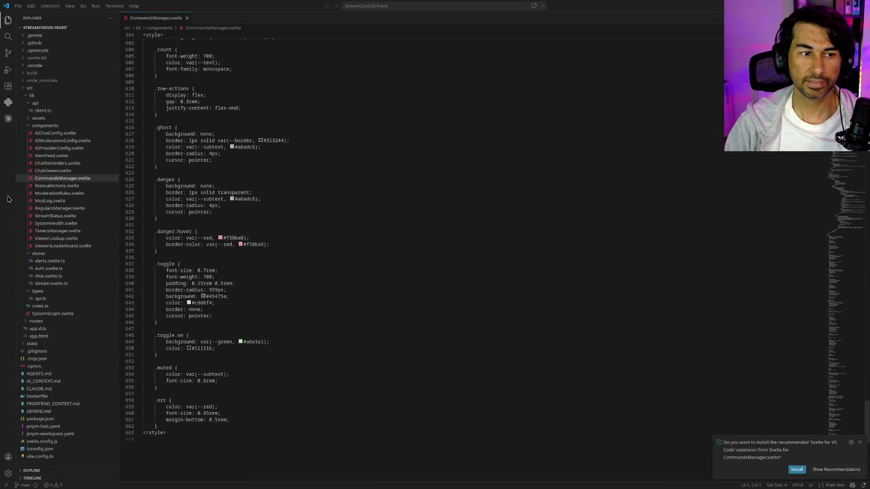
{"action": "scroll", "coordinate": [290, 203], "scroll_direction": "up", "scroll_amount": 5}
{"action": "left_click", "coordinate": [291, 205]}
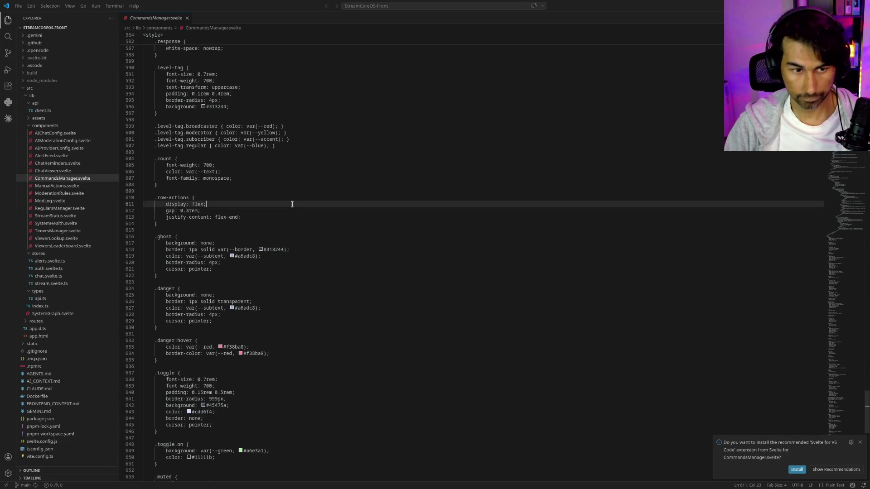
{"action": "key", "text": "ctrl+equal"}
{"action": "key", "text": "ctrl+equal"}
{"action": "key", "text": "ctrl+equal"}
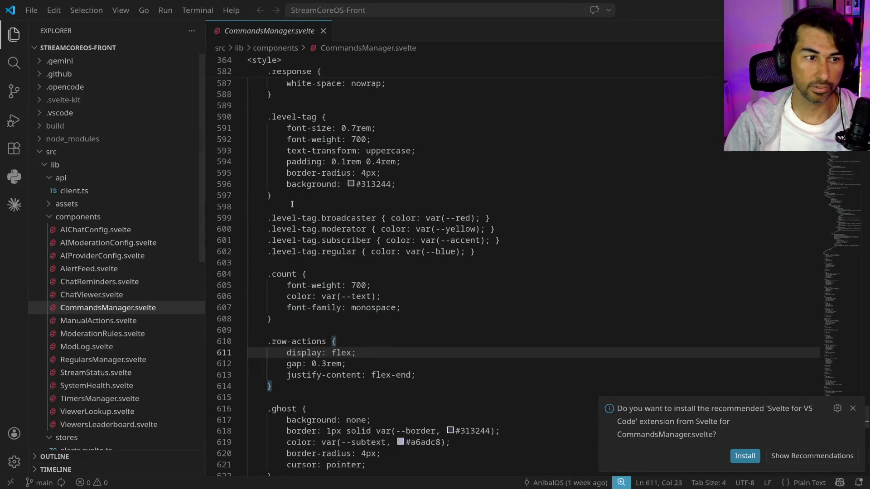
{"action": "scroll", "coordinate": [100, 256], "scroll_direction": "down", "scroll_amount": 1}
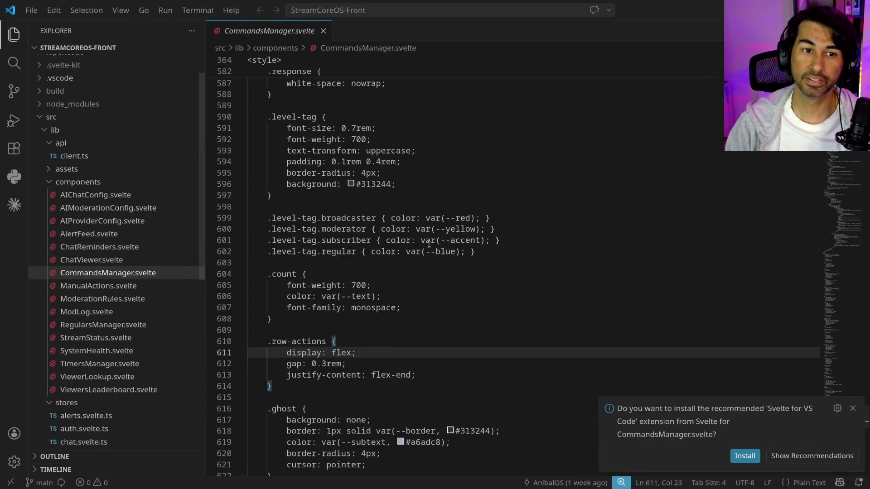
{"action": "scroll", "coordinate": [429, 245], "scroll_direction": "up", "scroll_amount": 20}
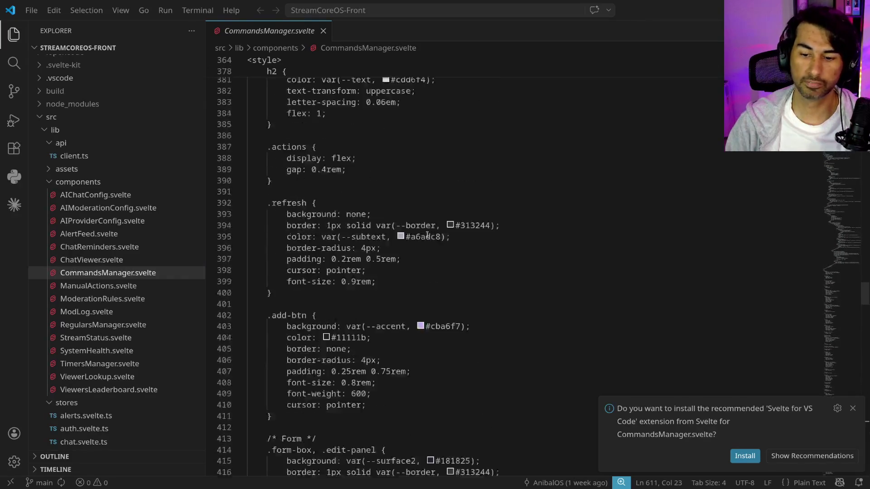
{"action": "scroll", "coordinate": [426, 235], "scroll_direction": "up", "scroll_amount": 20}
{"action": "scroll", "coordinate": [424, 230], "scroll_direction": "up", "scroll_amount": 20}
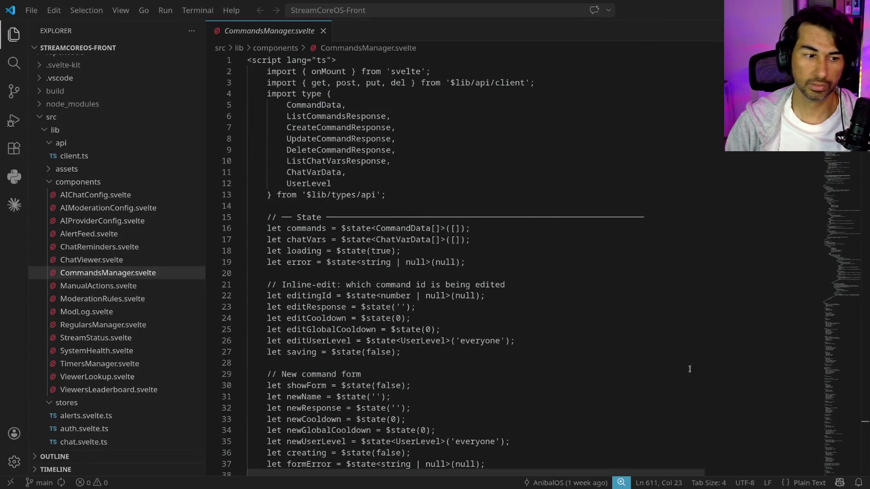
{"action": "left_click", "coordinate": [137, 250]}
Open AlertFeed.svelte and install the recommended Svelte extension, trusting its publisher
{"action": "left_click", "coordinate": [118, 235]}
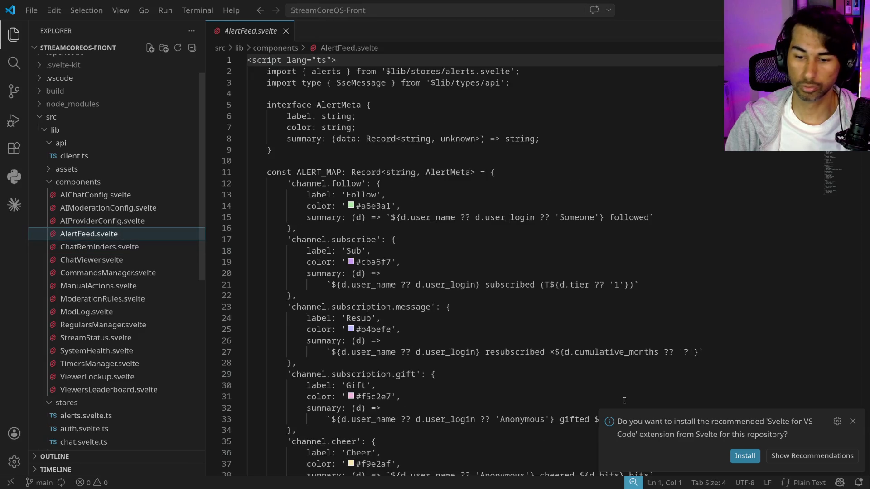
{"action": "left_click", "coordinate": [738, 456]}
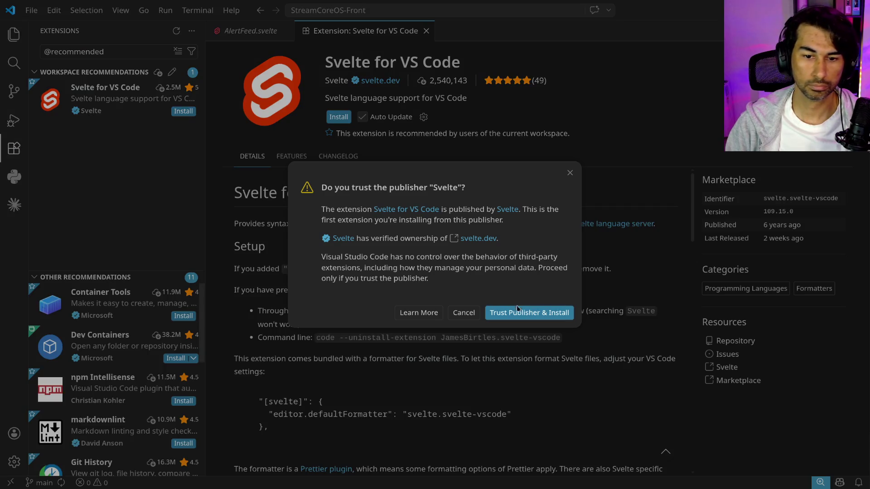
{"action": "left_click", "coordinate": [516, 311]}
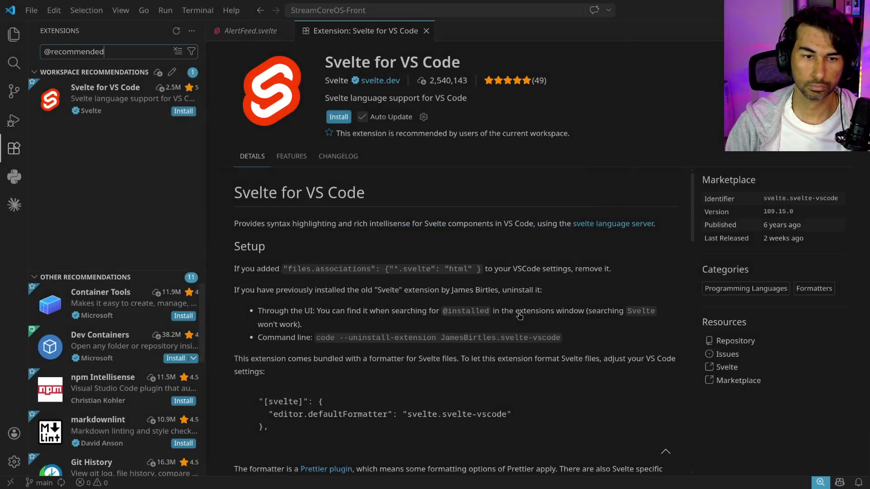
{"action": "left_click", "coordinate": [13, 37]}
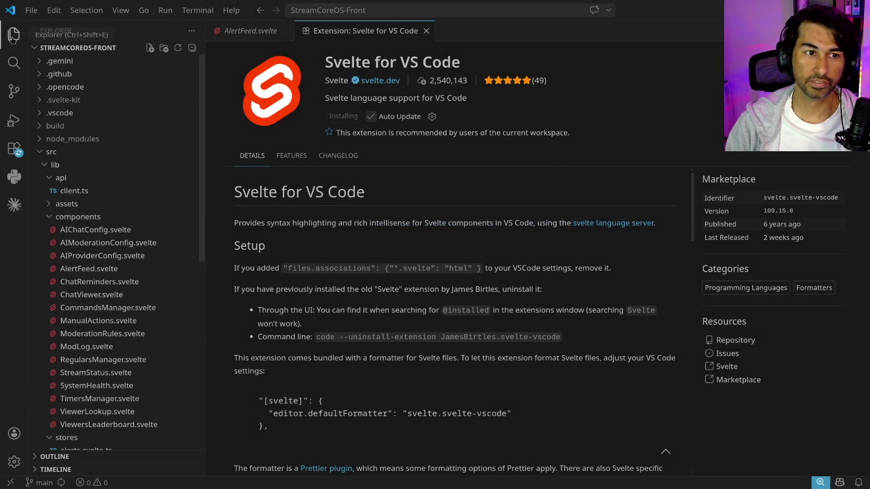
{"action": "left_click", "coordinate": [108, 269]}
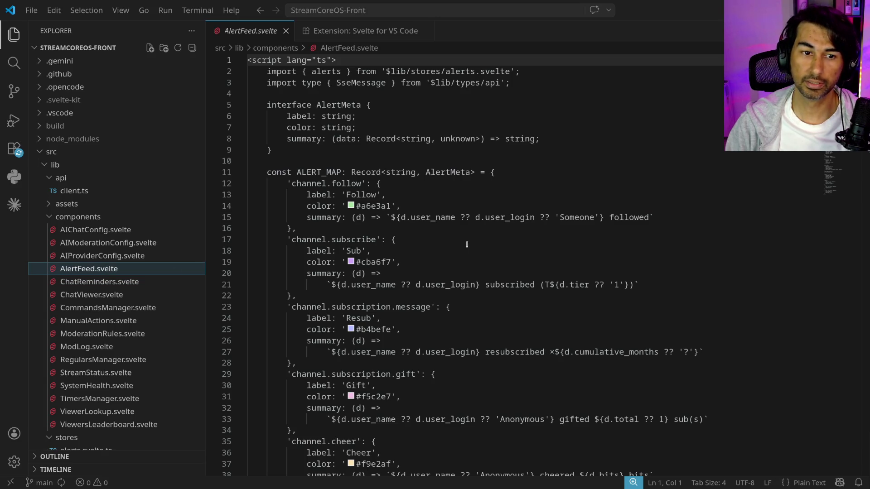
Open ViewersLeaderboard.svelte and collapse the lib and src folders in the Explorer
{"action": "scroll", "coordinate": [467, 245], "scroll_direction": "down", "scroll_amount": 15}
{"action": "scroll", "coordinate": [98, 204], "scroll_direction": "down", "scroll_amount": 3}
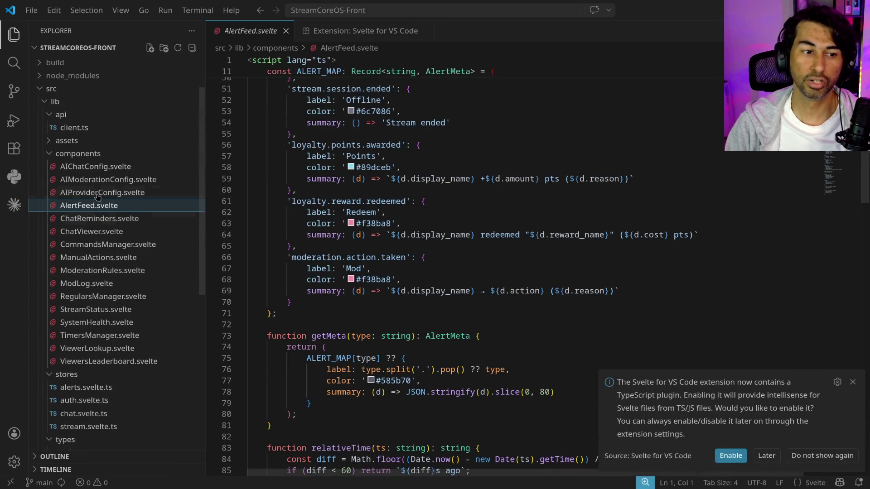
{"action": "left_click", "coordinate": [100, 362]}
{"action": "scroll", "coordinate": [373, 294], "scroll_direction": "down", "scroll_amount": 10}
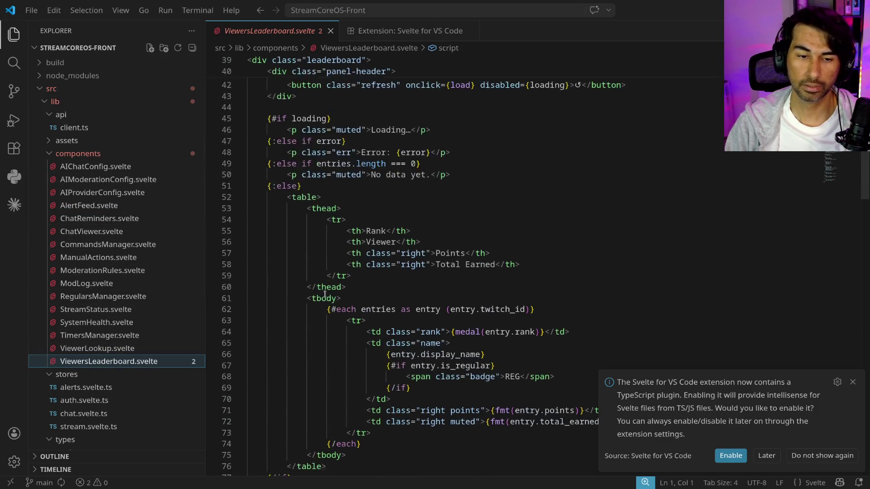
{"action": "scroll", "coordinate": [39, 152], "scroll_direction": "up", "scroll_amount": 3}
{"action": "left_click", "coordinate": [39, 151]}
{"action": "left_click", "coordinate": [39, 152]}
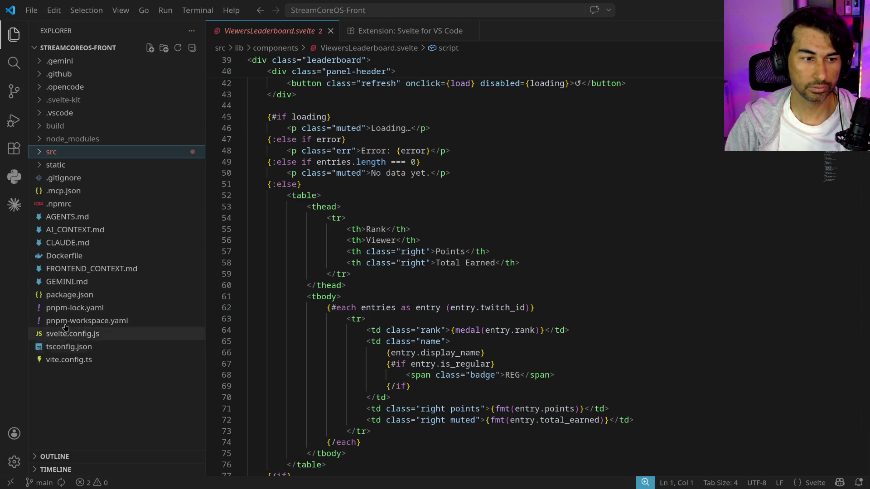
Open the frontend Dockerfile and highlight the node:22-alpine builder image and npm install -g pnpm lines
{"action": "left_click", "coordinate": [77, 256]}
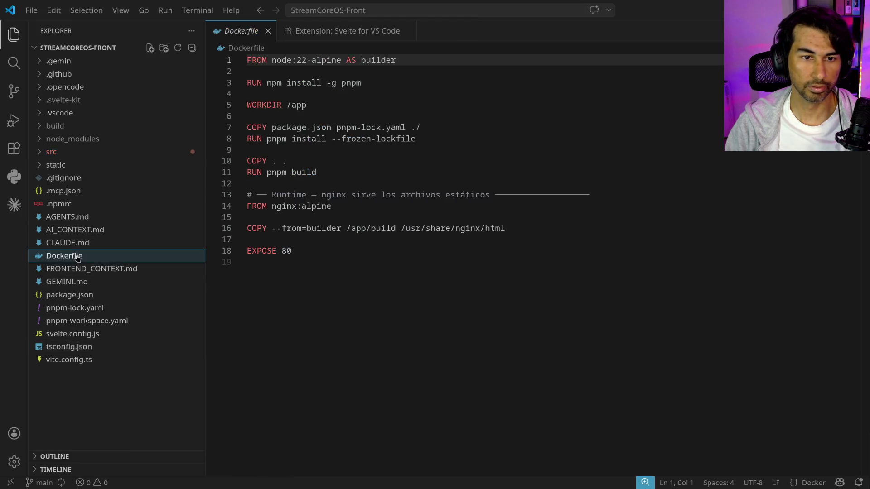
{"action": "left_click_drag", "start_coordinate": [373, 83], "coordinate": [322, 82]}
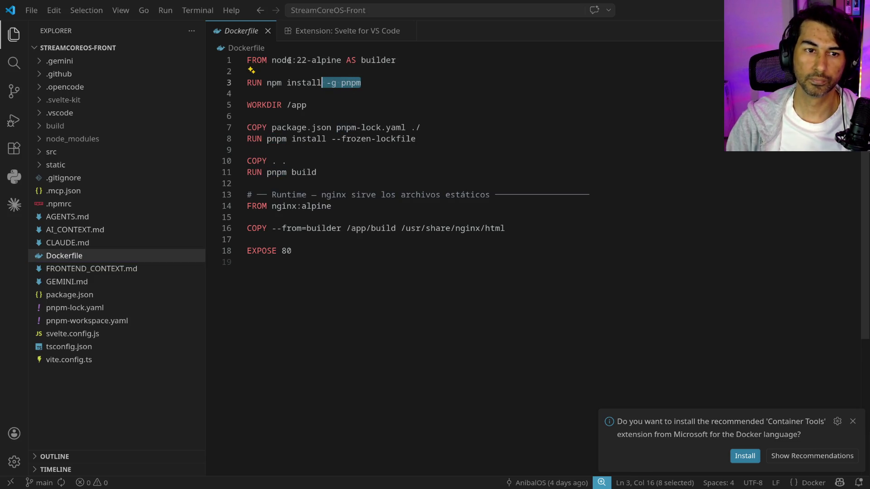
{"action": "left_click_drag", "start_coordinate": [272, 60], "coordinate": [402, 61]}
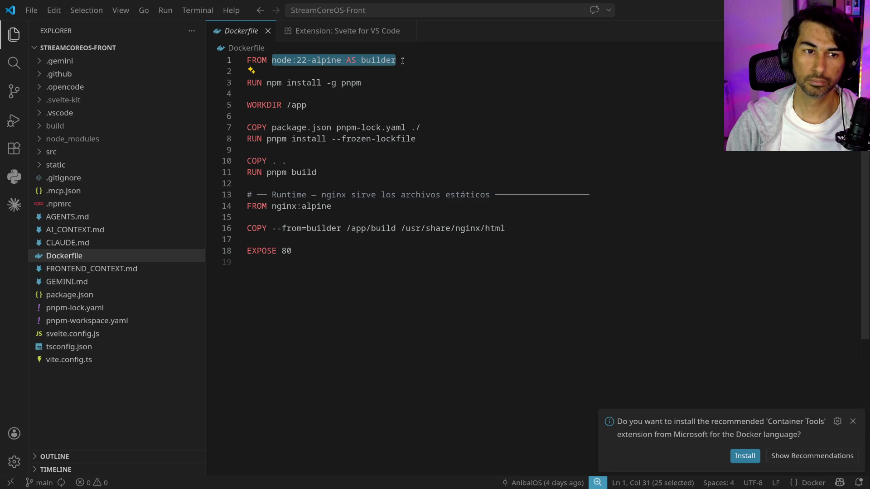
{"action": "left_click_drag", "start_coordinate": [267, 83], "coordinate": [379, 80]}
{"action": "mouse_move", "coordinate": [254, 105]}
{"action": "left_mouse_down"}
{"action": "mouse_move", "coordinate": [312, 103]}
{"action": "mouse_move", "coordinate": [288, 105]}
{"action": "left_mouse_up"}
Highlight the /app workdir, package.json/pnpm-lock.yaml copy and pnpm install lines, then install Container Tools
{"action": "left_click", "coordinate": [318, 107]}
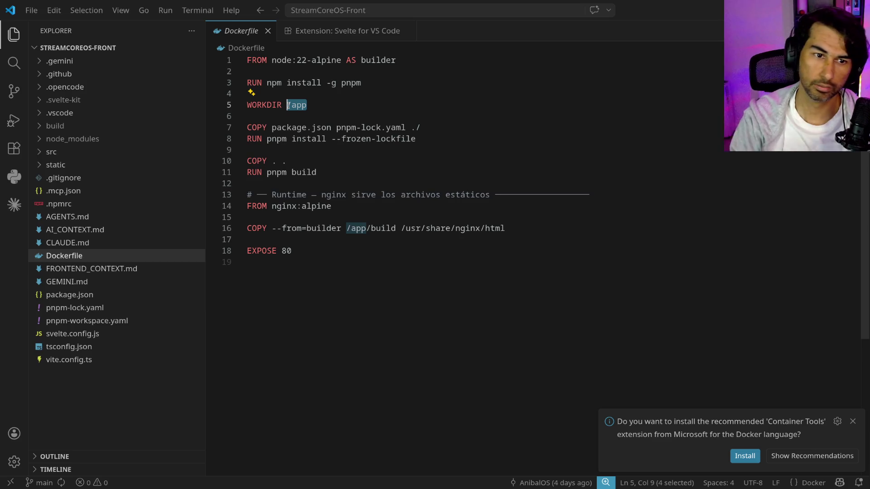
{"action": "left_click", "coordinate": [272, 128]}
{"action": "left_click_drag", "start_coordinate": [272, 128], "coordinate": [420, 129]}
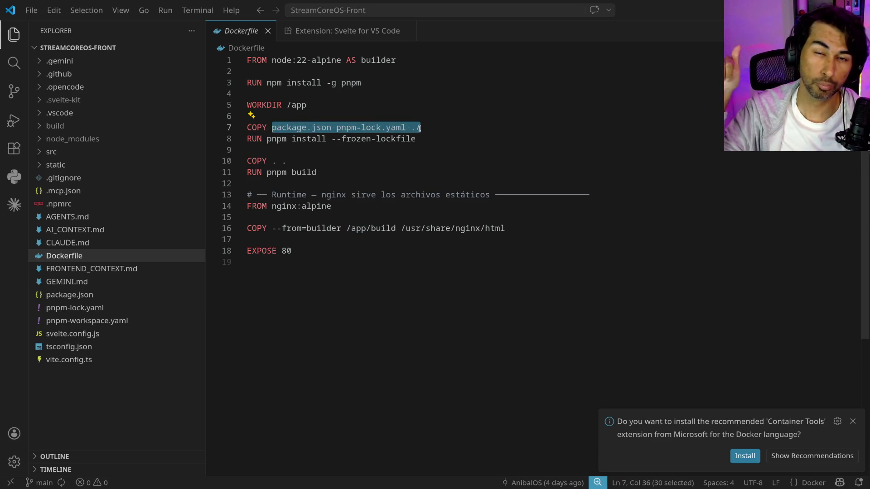
{"action": "mouse_move", "coordinate": [416, 139]}
{"action": "left_mouse_down"}
{"action": "mouse_move", "coordinate": [244, 138]}
{"action": "mouse_move", "coordinate": [292, 162]}
{"action": "mouse_move", "coordinate": [249, 173]}
{"action": "left_mouse_up"}
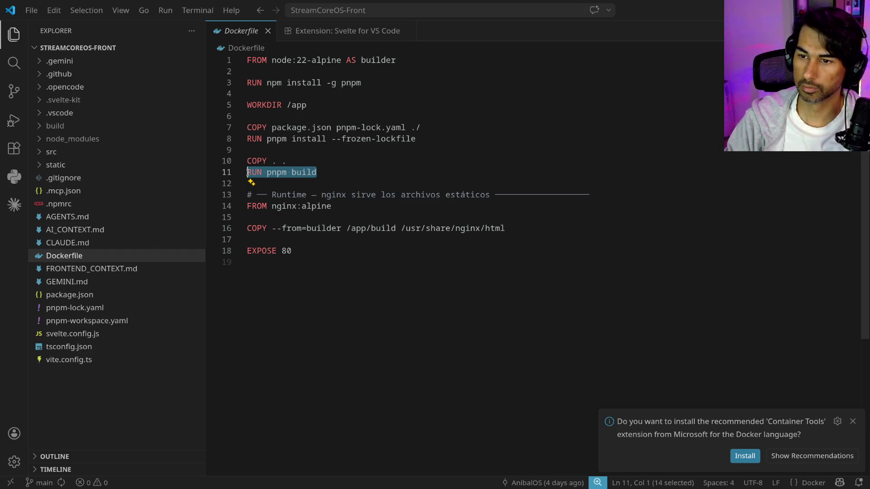
{"action": "left_click", "coordinate": [767, 456]}
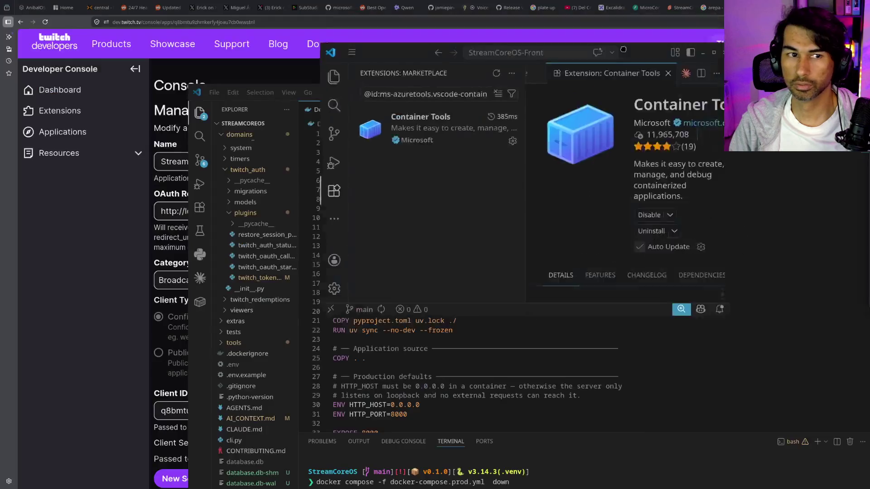
Alt+Tab to the backend window and back, then show the frontend project's Explorer file tree
{"action": "key", "text": "alt+Tab"}
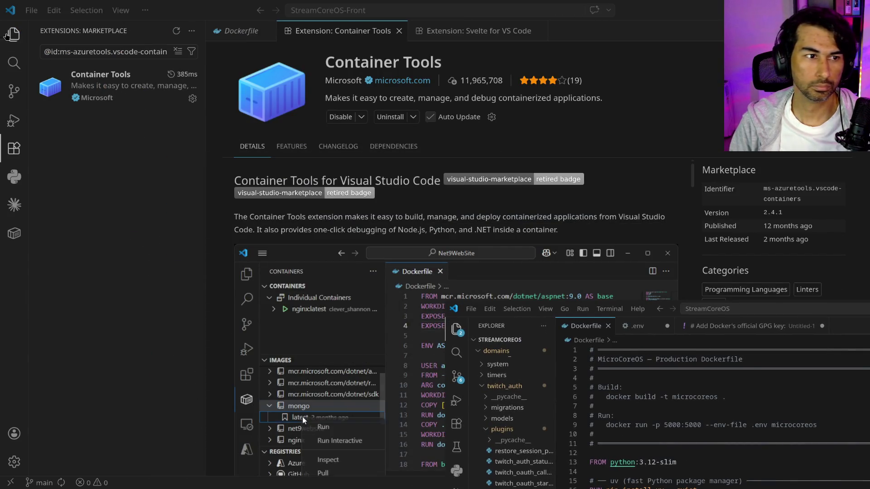
{"action": "key", "text": "ctrl+shift+e"}
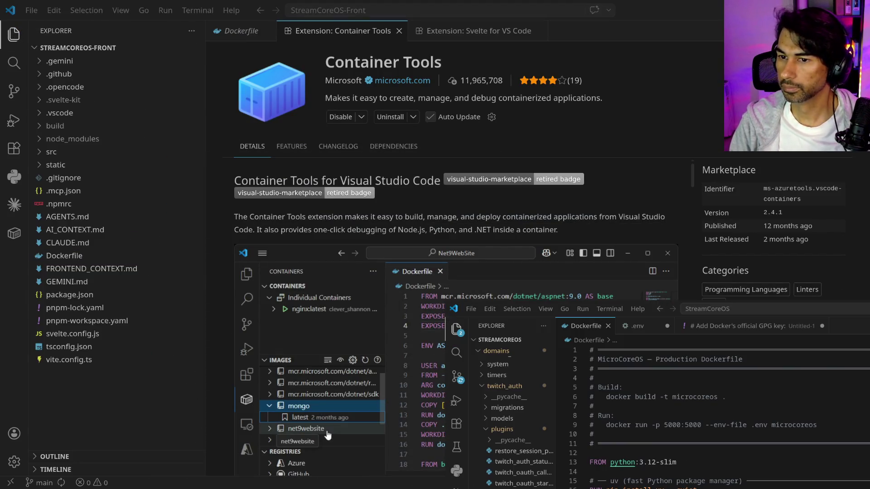
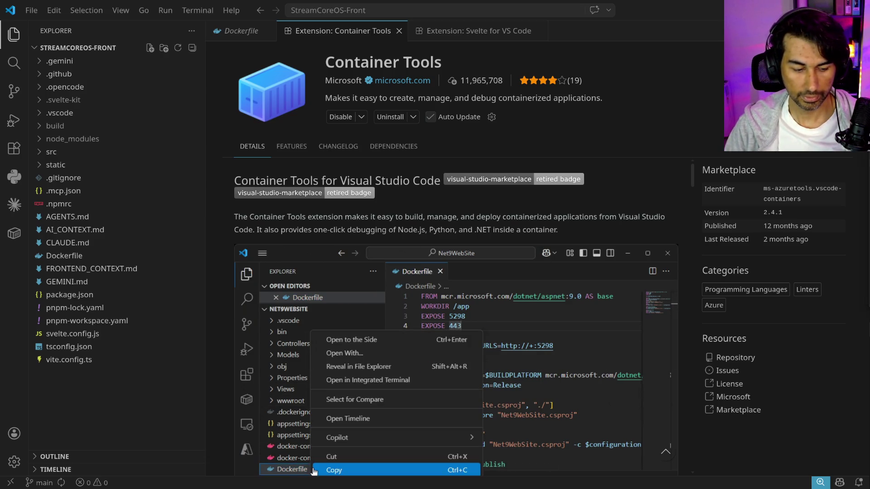
Switch from VS Code to the homelab dashboard in Firefox
{"action": "key", "text": "alt+Tab"}
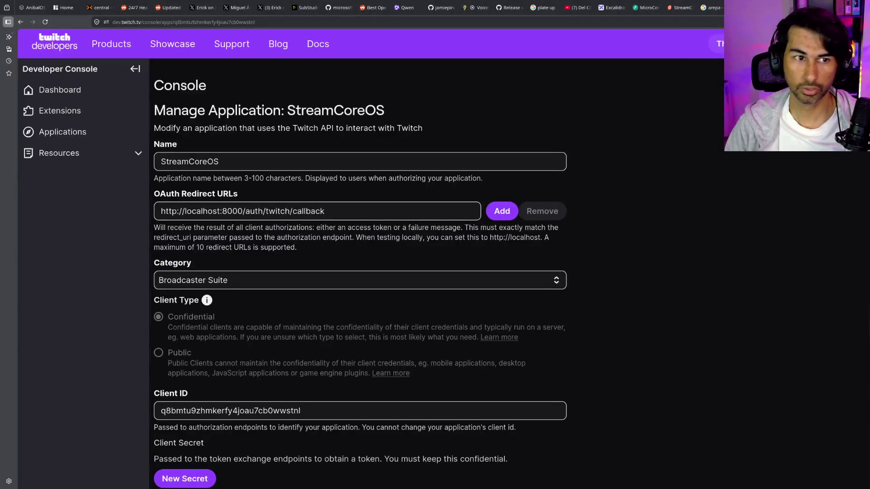
{"action": "left_click", "coordinate": [68, 5]}
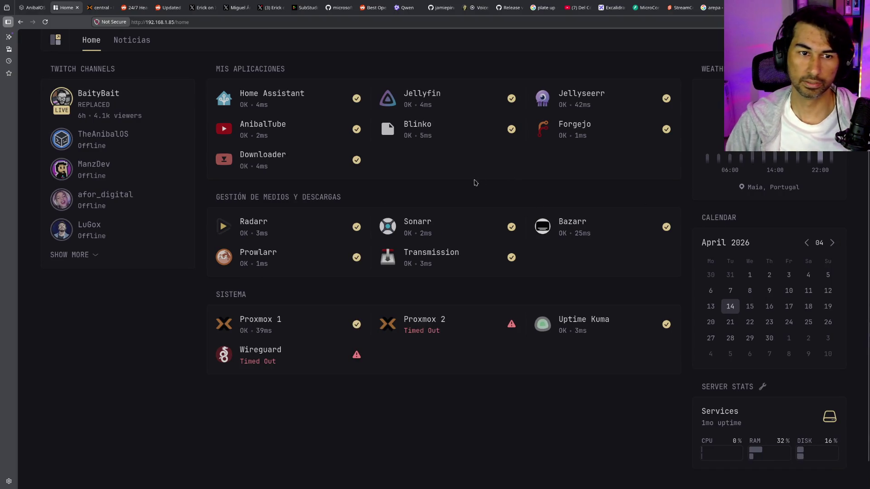
Open Jellyfin in a new tab, view its sign-in page, then close it
{"action": "middle_click", "coordinate": [422, 95]}
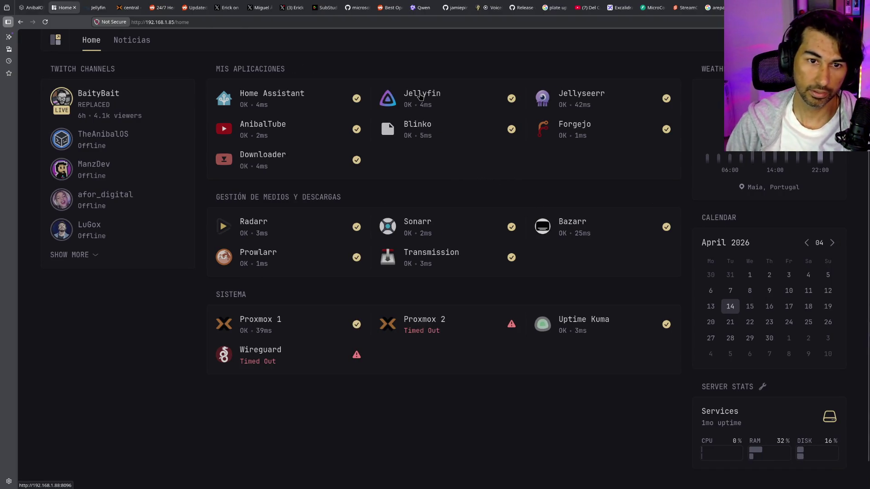
{"action": "left_click", "coordinate": [99, 9]}
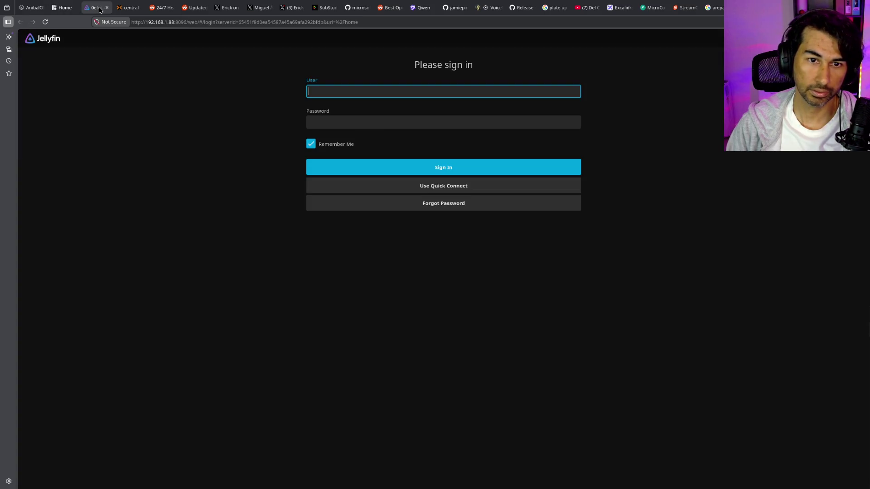
{"action": "middle_click", "coordinate": [99, 10]}
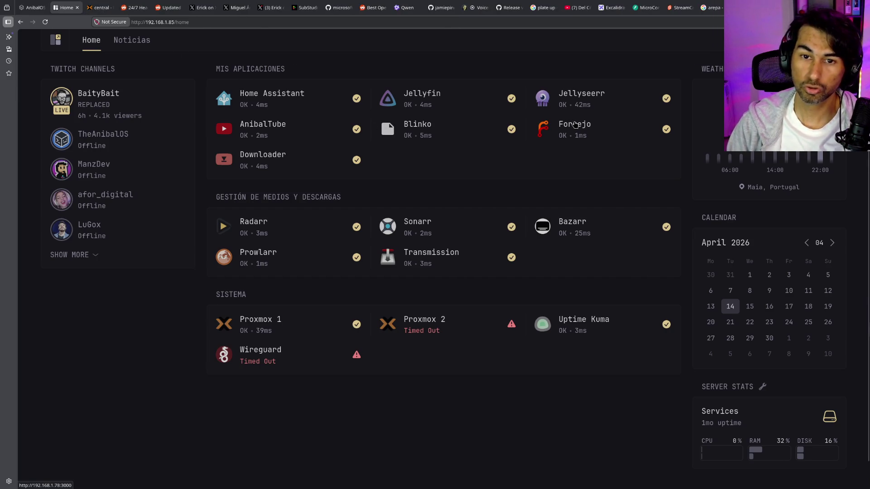
Browse the enlarged Forgejo repository list, close it, and open Universal Downloader
{"action": "middle_click", "coordinate": [575, 125]}
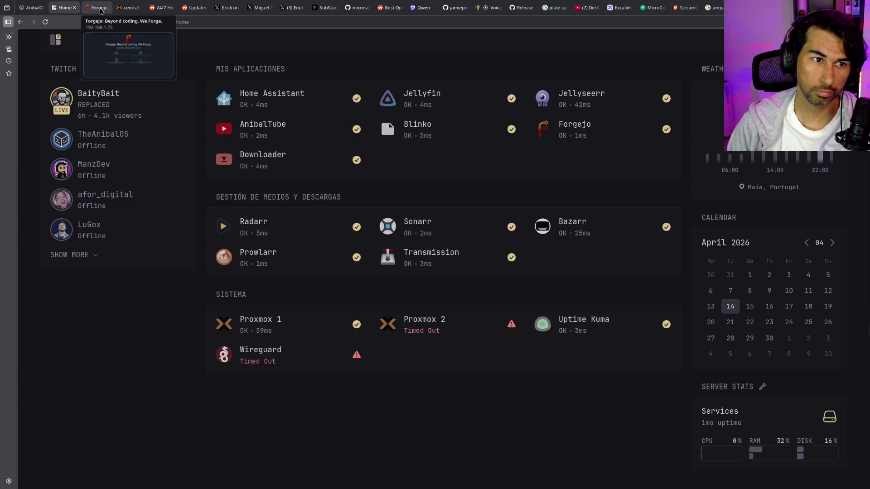
{"action": "left_click", "coordinate": [101, 7]}
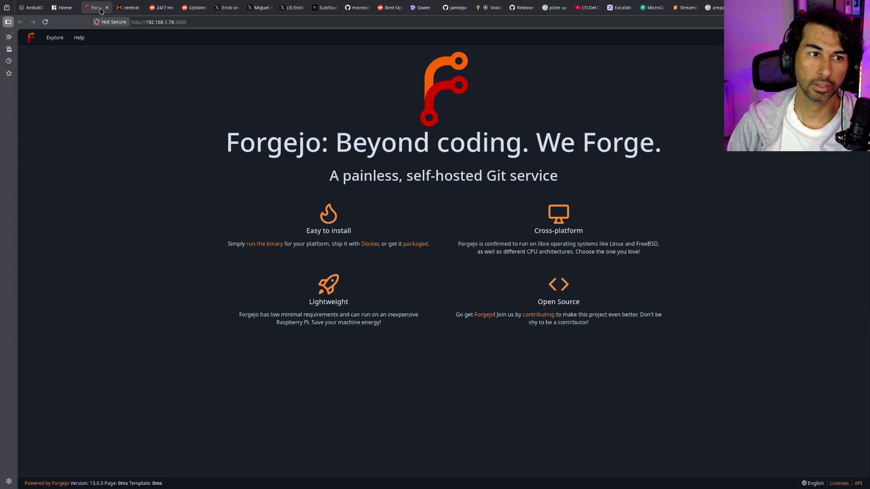
{"action": "left_click", "coordinate": [55, 38]}
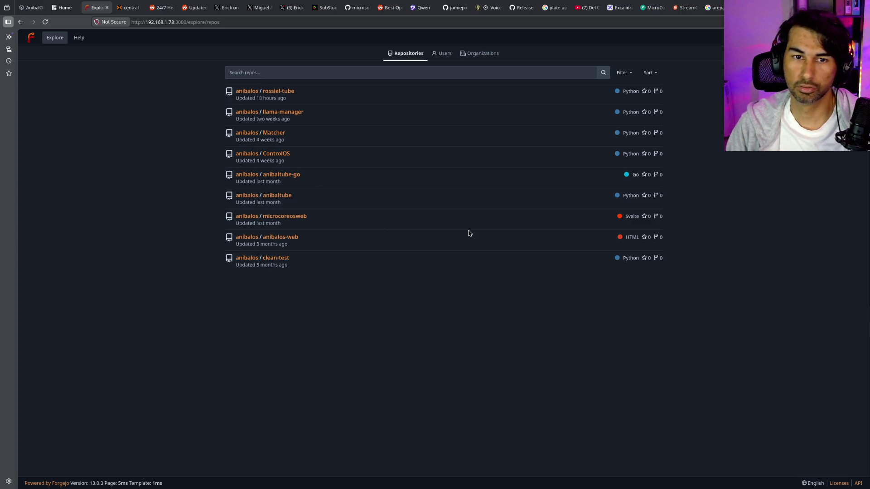
{"action": "key", "text": "ctrl+plus"}
{"action": "key", "text": "ctrl+plus"}
{"action": "key", "text": "ctrl+plus"}
{"action": "scroll", "coordinate": [460, 240], "scroll_direction": "down", "scroll_amount": 3}
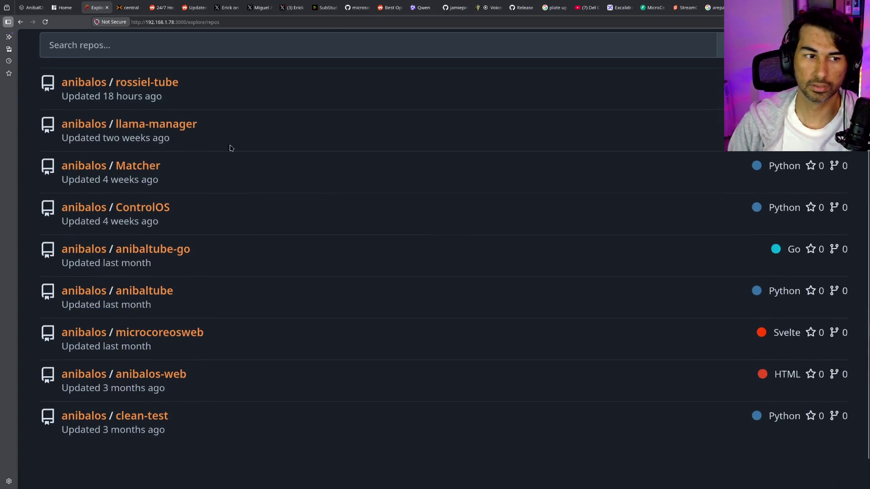
{"action": "scroll", "coordinate": [239, 154], "scroll_direction": "up", "scroll_amount": 3}
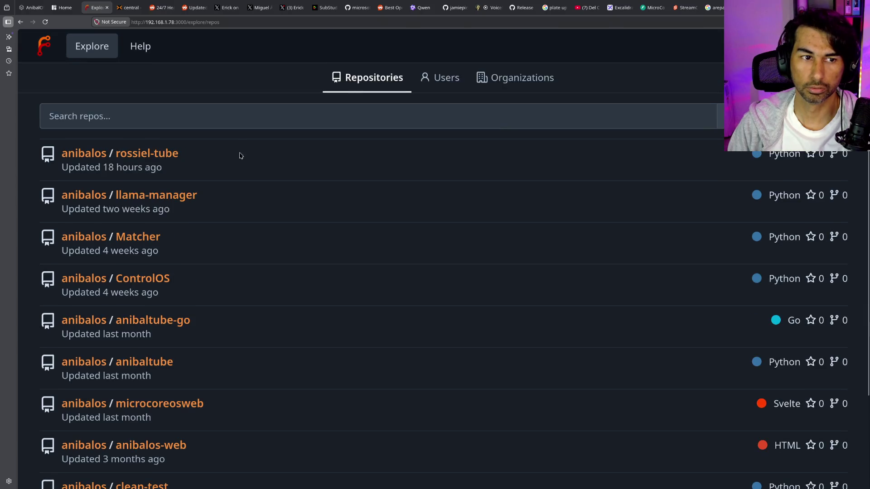
{"action": "middle_click", "coordinate": [97, 8]}
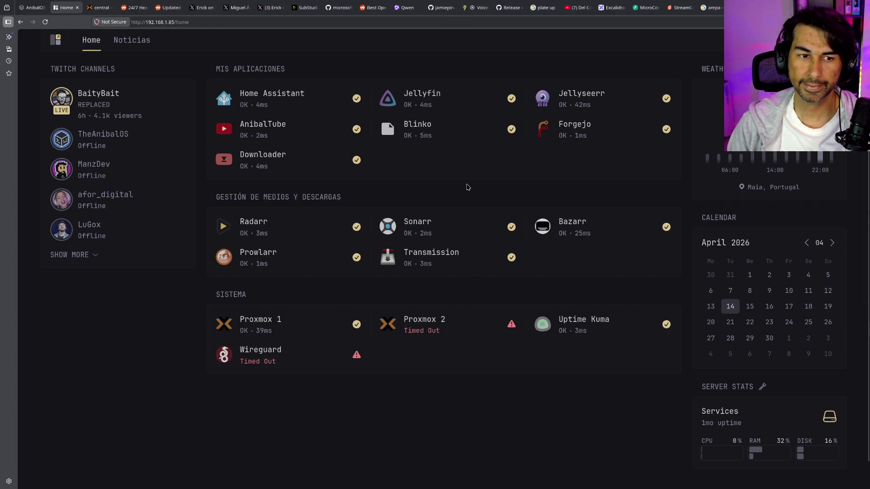
{"action": "left_click", "coordinate": [268, 154]}
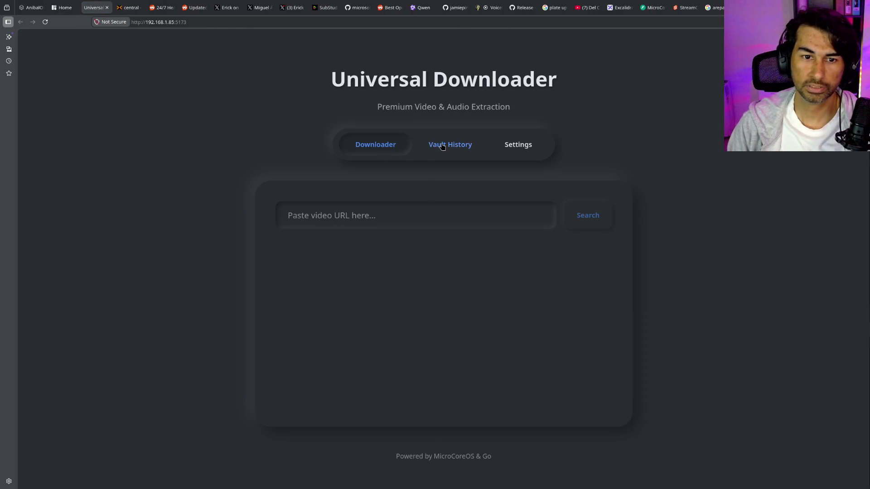
{"action": "left_click", "coordinate": [442, 146]}
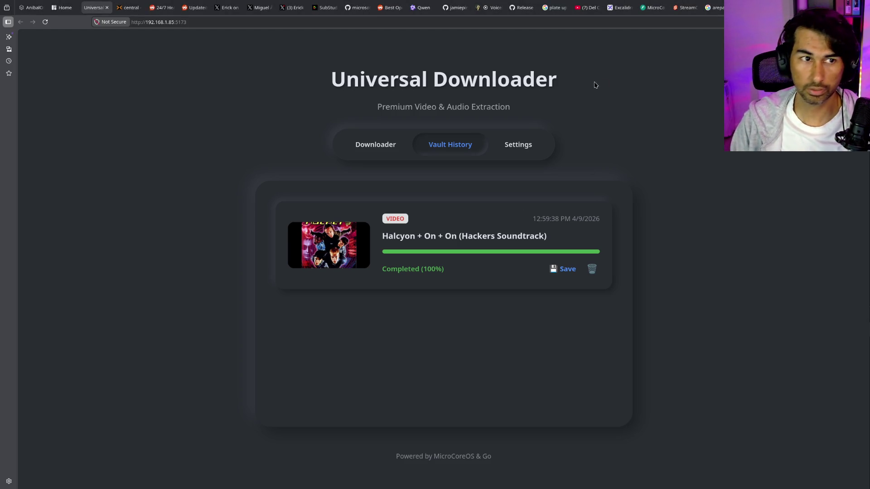
{"action": "key", "text": "ctrl+w"}
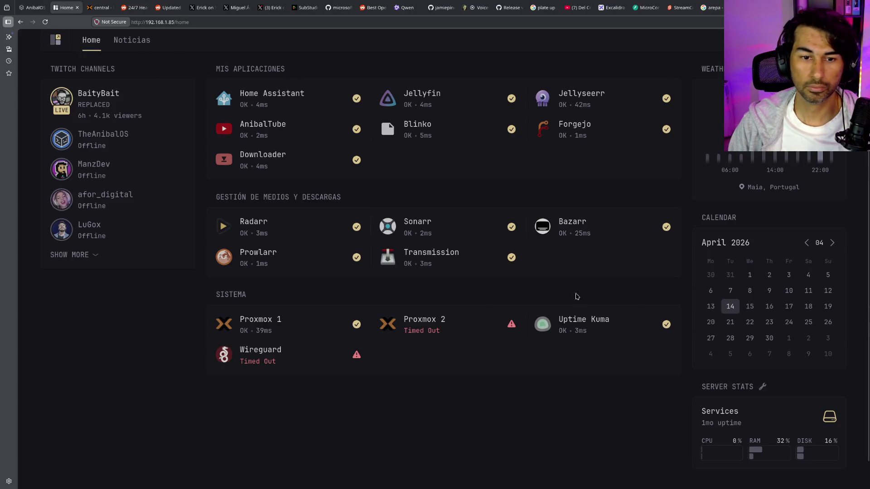
{"action": "left_click", "coordinate": [588, 99]}
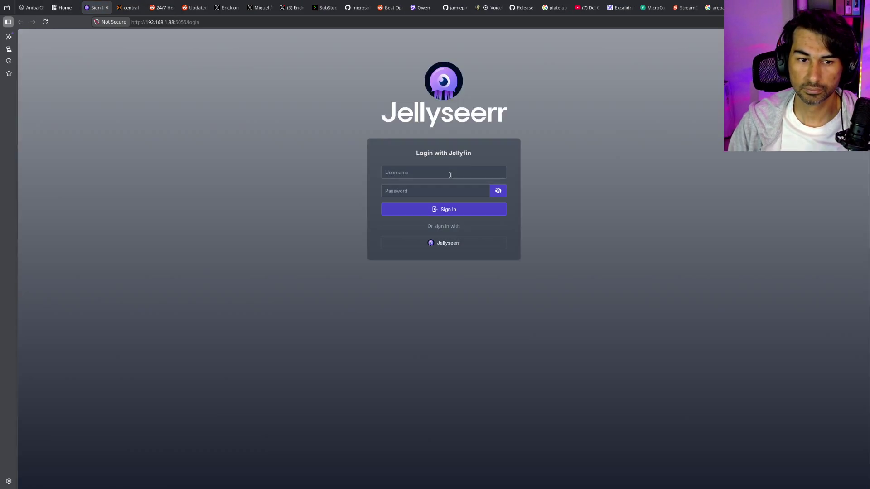
{"action": "left_click", "coordinate": [451, 176]}
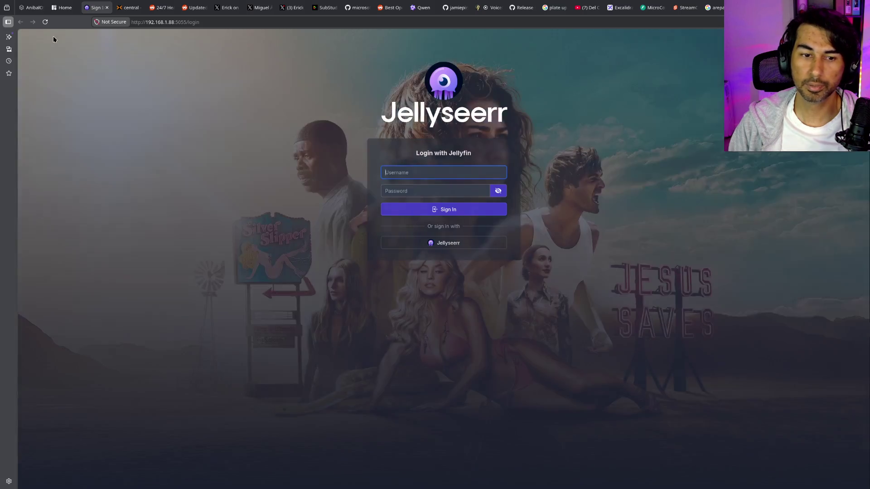
{"action": "left_click", "coordinate": [107, 7]}
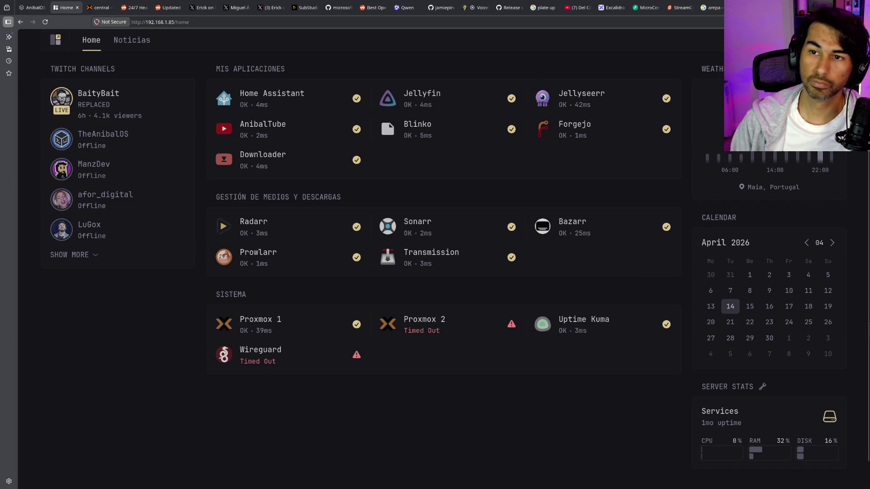
{"action": "key", "text": "ctrl+t"}
Search Google for overseerr, view the Seerr homepage, and return to the results
{"action": "type", "text": "over"}
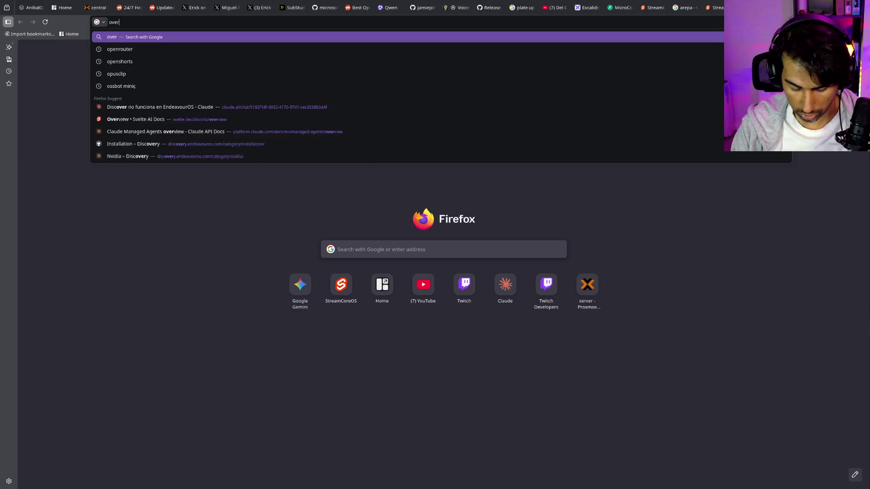
{"action": "type", "text": "serrr"}
{"action": "key", "text": "Return"}
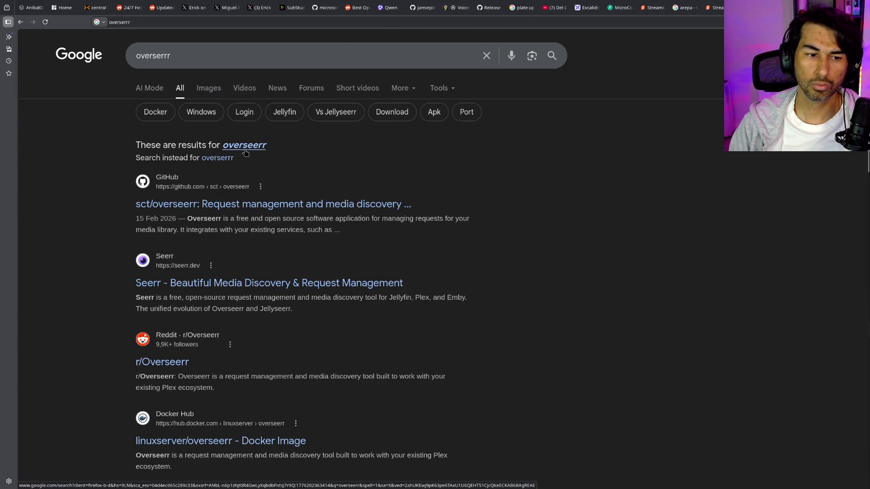
{"action": "left_click", "coordinate": [275, 285]}
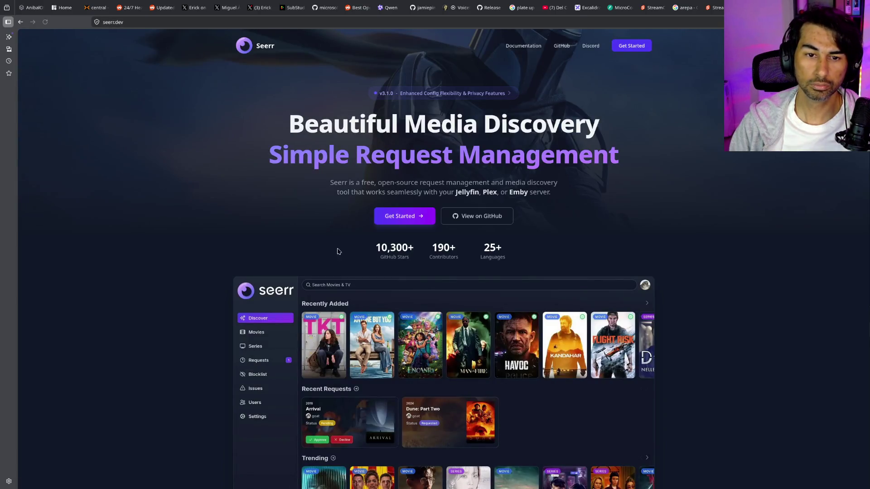
{"action": "scroll", "coordinate": [343, 288], "scroll_direction": "down", "scroll_amount": 9}
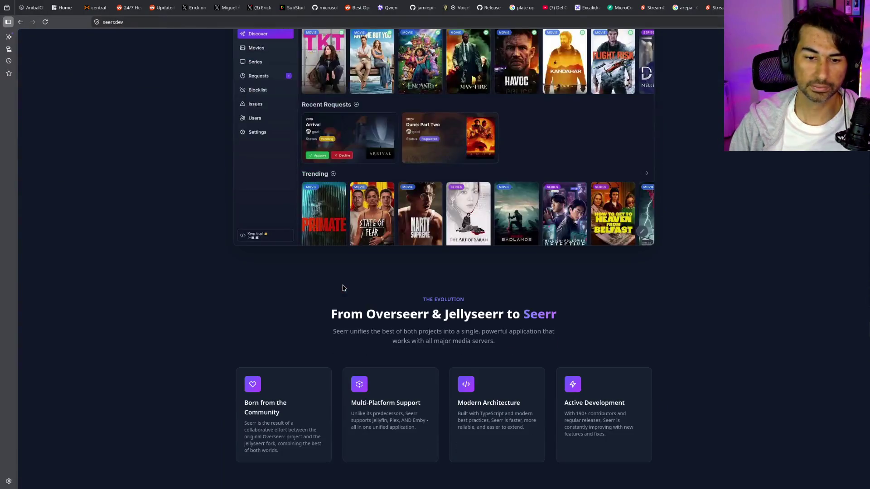
{"action": "scroll", "coordinate": [343, 288], "scroll_direction": "up", "scroll_amount": 9}
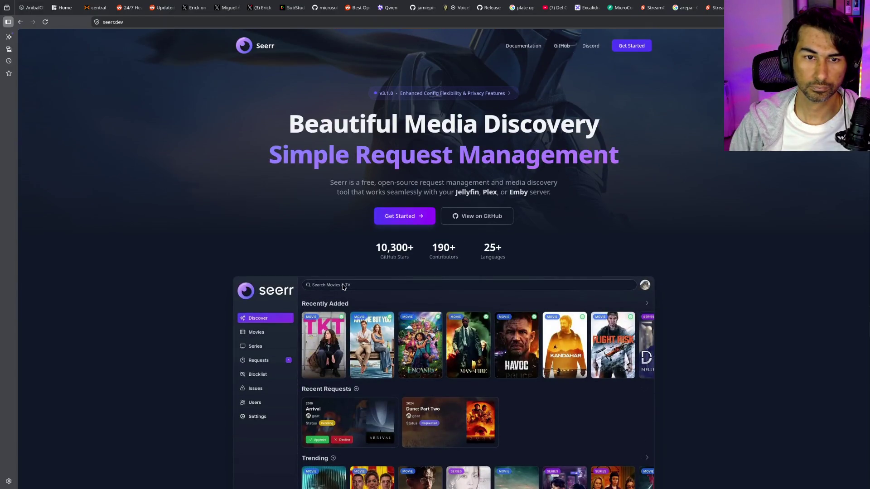
{"action": "key", "text": "alt+Left"}
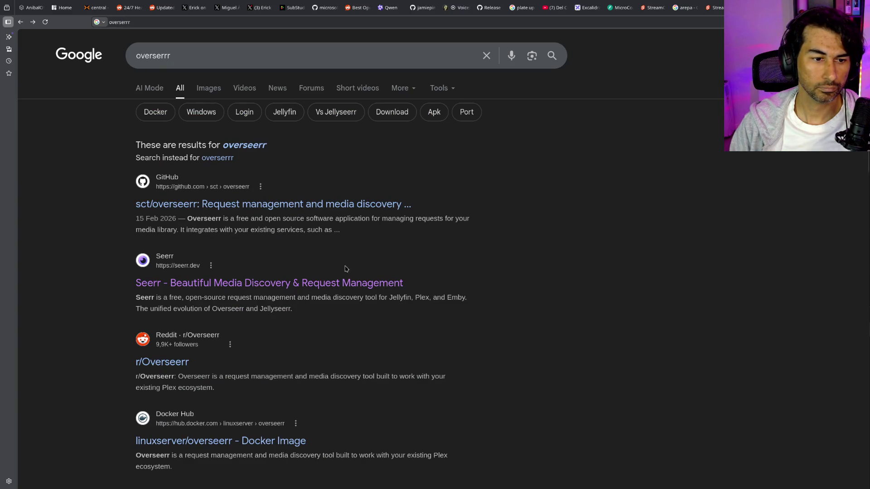
Read the Seerr homepage, highlighting the Jellyfin, Plex, or Emby text, then open the GitHub overseerr result
{"action": "left_click", "coordinate": [343, 284]}
{"action": "scroll", "coordinate": [408, 226], "scroll_direction": "down", "scroll_amount": 1}
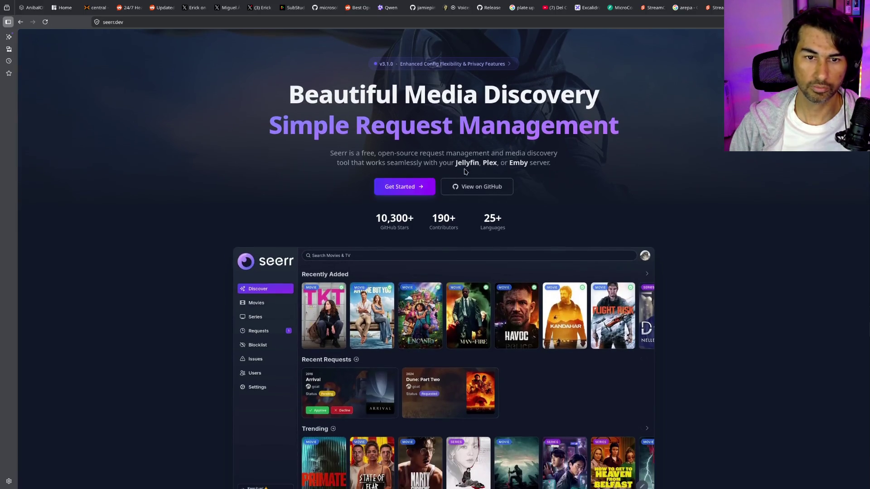
{"action": "scroll", "coordinate": [622, 242], "scroll_direction": "up", "scroll_amount": 1}
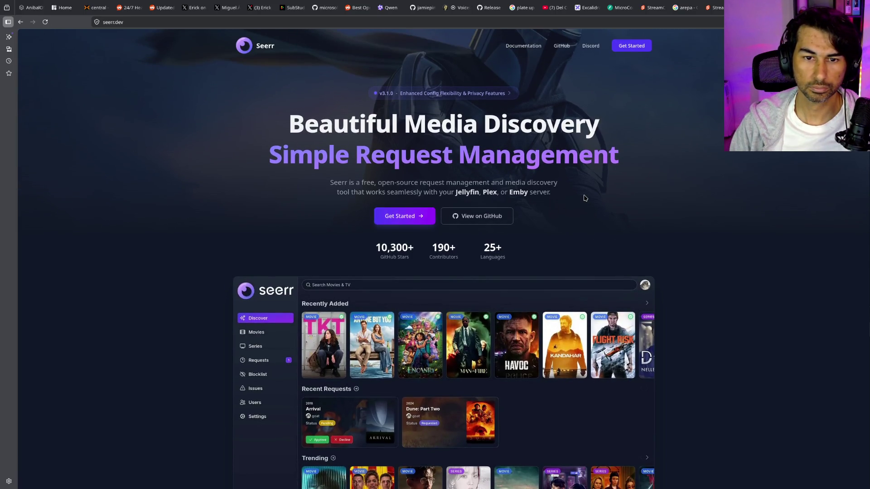
{"action": "left_click_drag", "start_coordinate": [456, 191], "coordinate": [552, 192]}
{"action": "scroll", "coordinate": [597, 270], "scroll_direction": "down", "scroll_amount": 5}
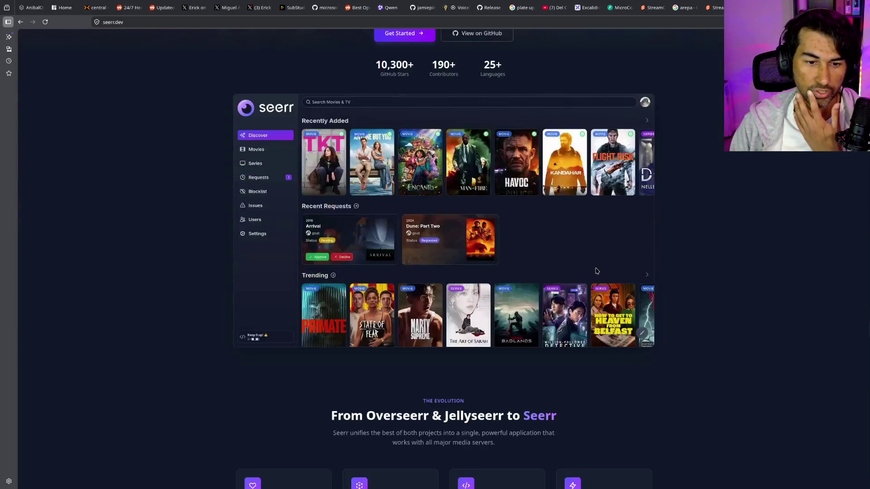
{"action": "scroll", "coordinate": [597, 270], "scroll_direction": "down", "scroll_amount": 6}
{"action": "scroll", "coordinate": [596, 270], "scroll_direction": "up", "scroll_amount": 10}
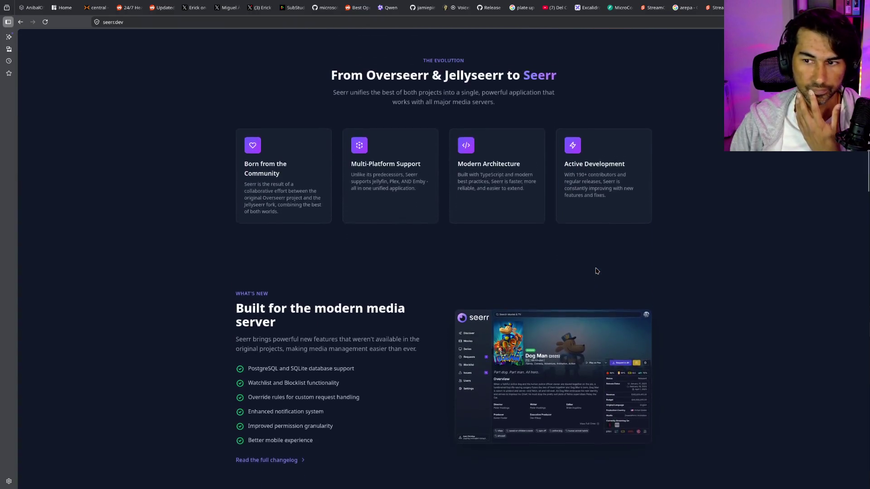
{"action": "scroll", "coordinate": [596, 270], "scroll_direction": "down", "scroll_amount": 8}
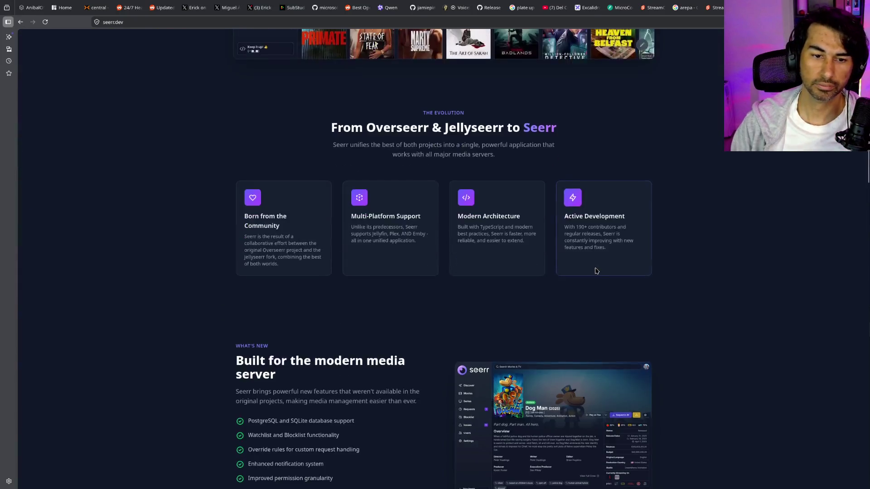
{"action": "scroll", "coordinate": [597, 271], "scroll_direction": "up", "scroll_amount": 8}
{"action": "scroll", "coordinate": [595, 271], "scroll_direction": "down", "scroll_amount": 2}
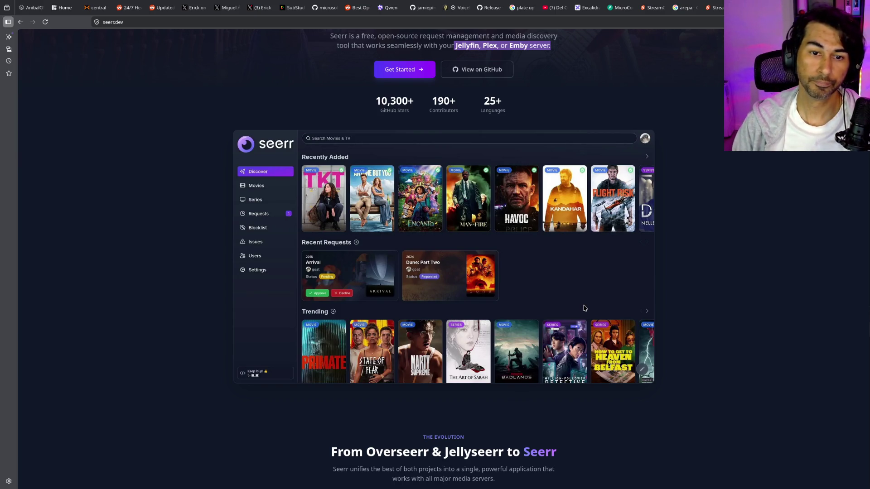
{"action": "scroll", "coordinate": [584, 315], "scroll_direction": "down", "scroll_amount": 1}
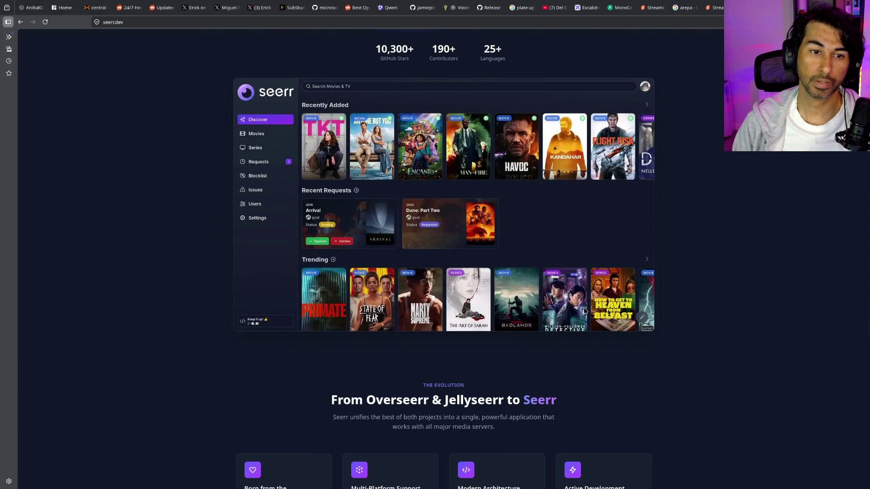
{"action": "key", "text": "alt+Left"}
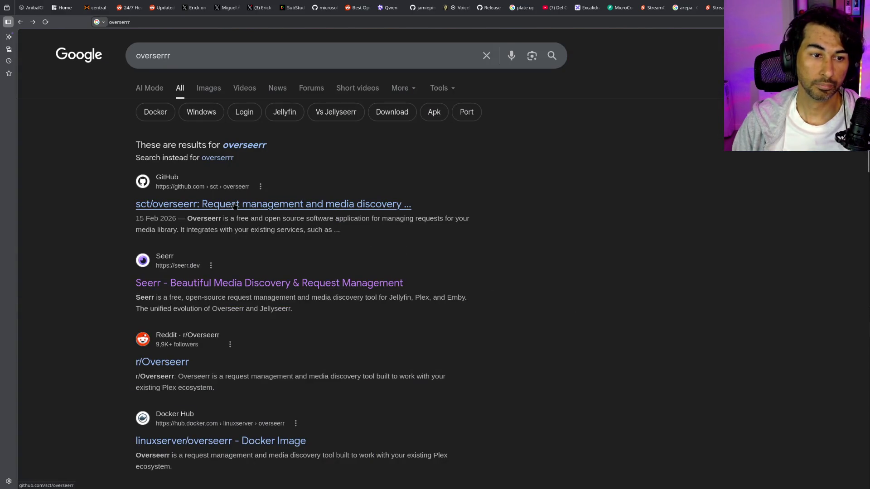
{"action": "left_click", "coordinate": [232, 208]}
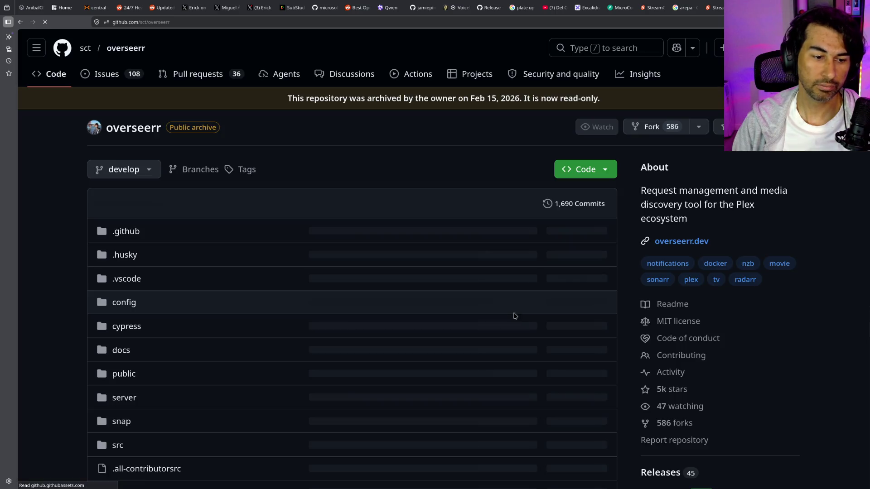
Look over the archived sct/overseerr repository and follow its link to seerr-team/seerr
{"action": "scroll", "coordinate": [508, 314], "scroll_direction": "down", "scroll_amount": 10}
{"action": "scroll", "coordinate": [508, 314], "scroll_direction": "up", "scroll_amount": 10}
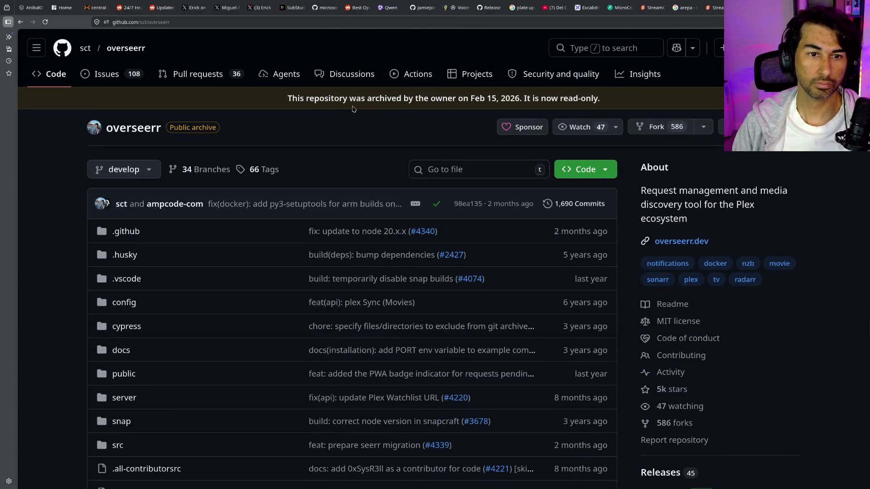
{"action": "scroll", "coordinate": [583, 99], "scroll_direction": "down", "scroll_amount": 10}
{"action": "scroll", "coordinate": [398, 181], "scroll_direction": "up", "scroll_amount": 4}
{"action": "scroll", "coordinate": [399, 180], "scroll_direction": "up", "scroll_amount": 1}
{"action": "left_click", "coordinate": [307, 230]}
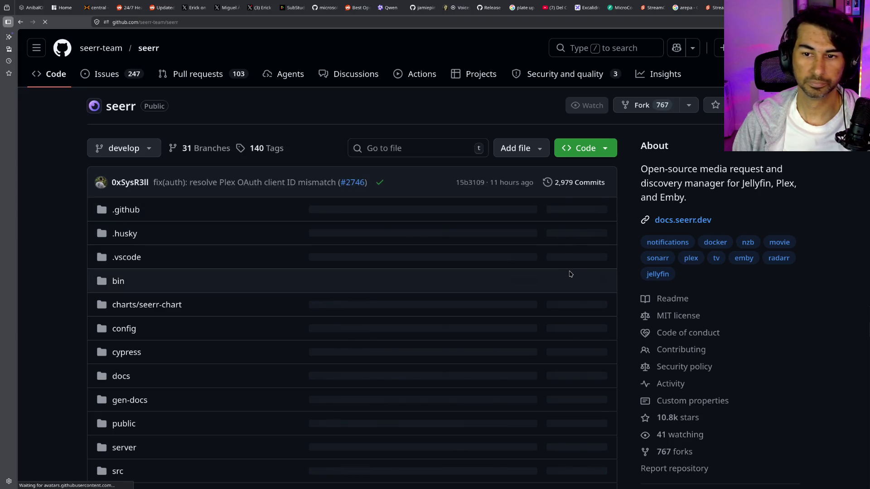
Read through the seerr-team/seerr README, then switch to the Home dashboard tab
{"action": "scroll", "coordinate": [570, 274], "scroll_direction": "down", "scroll_amount": 15}
{"action": "scroll", "coordinate": [565, 275], "scroll_direction": "down", "scroll_amount": 3}
{"action": "scroll", "coordinate": [563, 270], "scroll_direction": "up", "scroll_amount": 10}
{"action": "scroll", "coordinate": [567, 276], "scroll_direction": "down", "scroll_amount": 5}
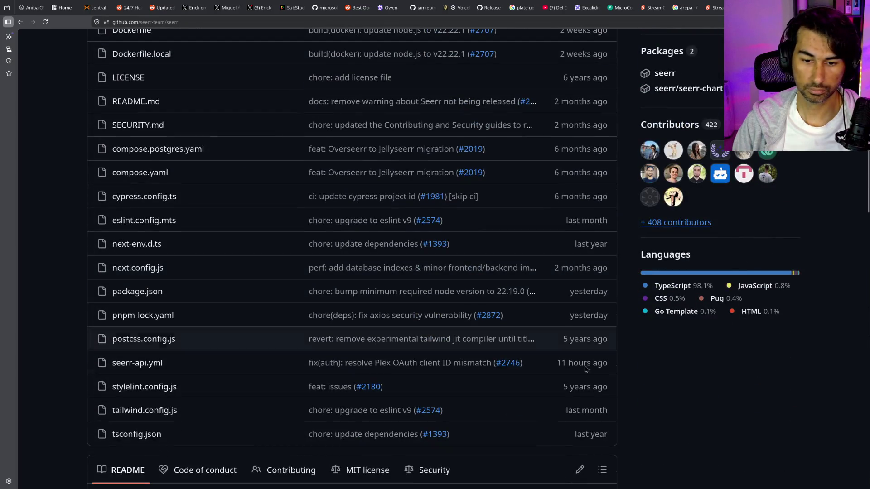
{"action": "triple_click", "coordinate": [571, 387]}
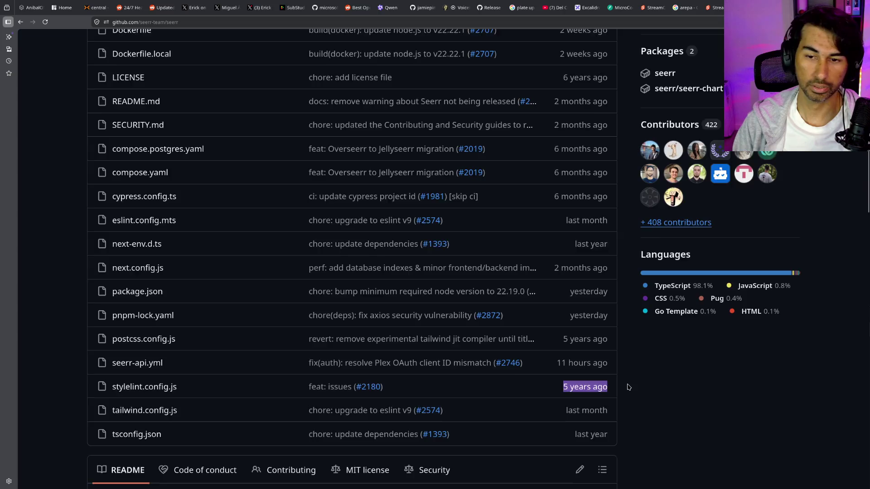
{"action": "scroll", "coordinate": [629, 387], "scroll_direction": "down", "scroll_amount": 10}
{"action": "scroll", "coordinate": [629, 387], "scroll_direction": "up", "scroll_amount": 3}
{"action": "scroll", "coordinate": [628, 387], "scroll_direction": "up", "scroll_amount": 1}
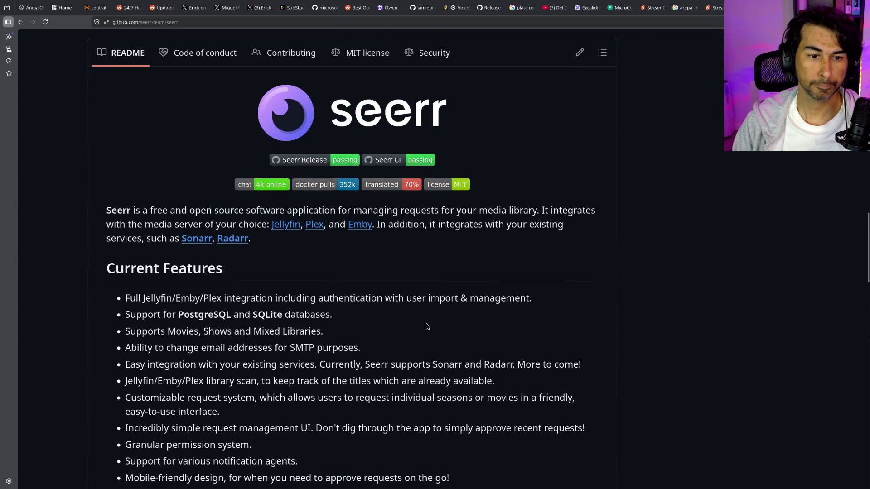
{"action": "scroll", "coordinate": [317, 266], "scroll_direction": "down", "scroll_amount": 4}
{"action": "scroll", "coordinate": [437, 217], "scroll_direction": "up", "scroll_amount": 6}
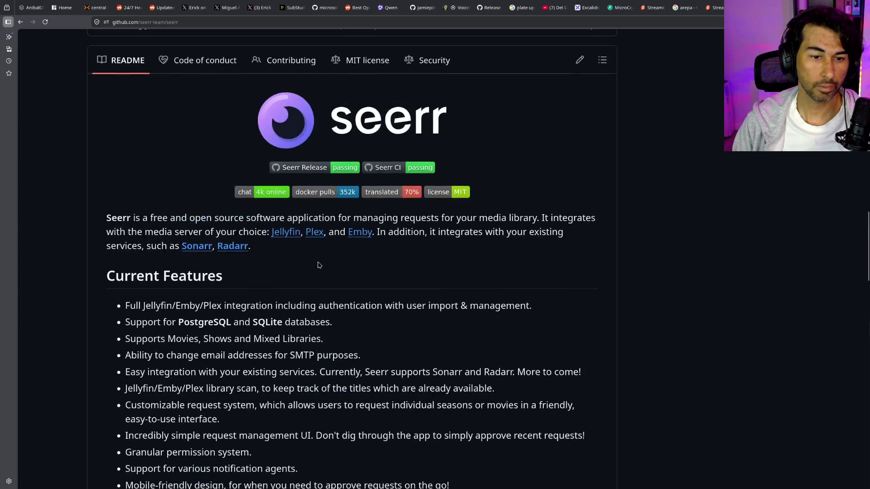
{"action": "scroll", "coordinate": [436, 217], "scroll_direction": "up", "scroll_amount": 1}
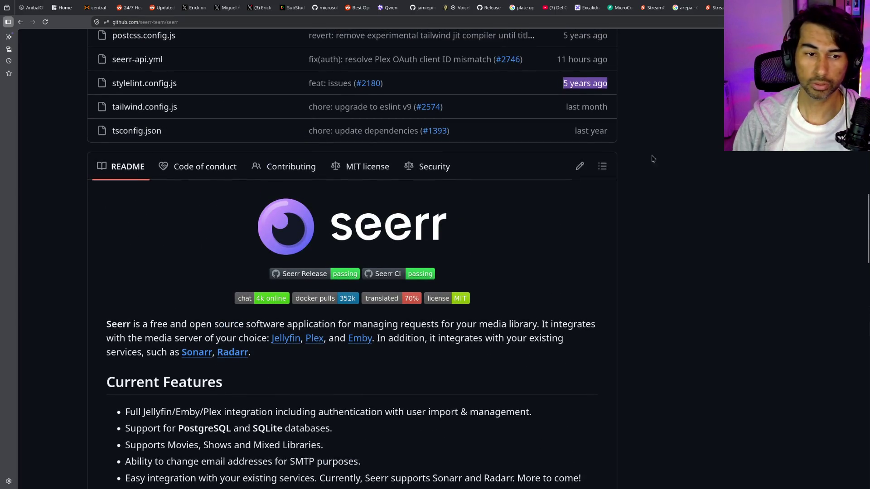
{"action": "scroll", "coordinate": [497, 274], "scroll_direction": "up", "scroll_amount": 3}
{"action": "key", "text": "ctrl+2"}
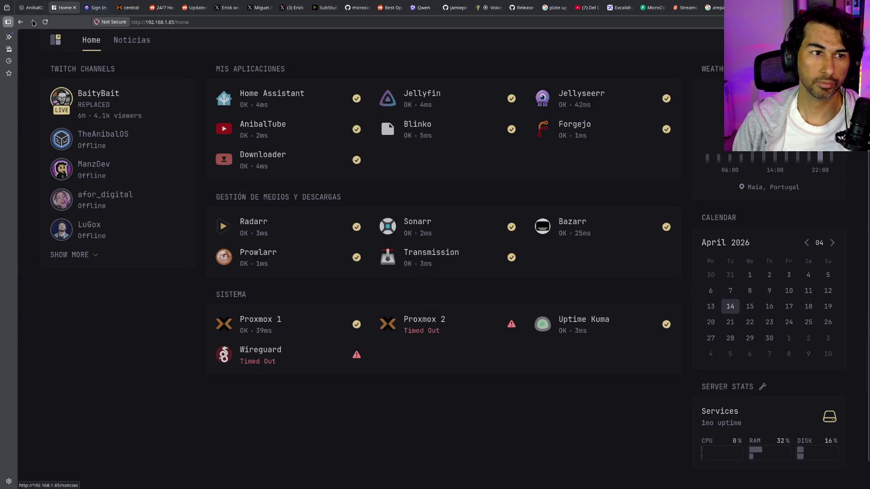
Sign into Jellyfin with the account username and password, decline saving it, then close the tab
{"action": "left_click", "coordinate": [419, 114]}
{"action": "type", "text": "anibal"}
{"action": "left_click", "coordinate": [443, 121]}
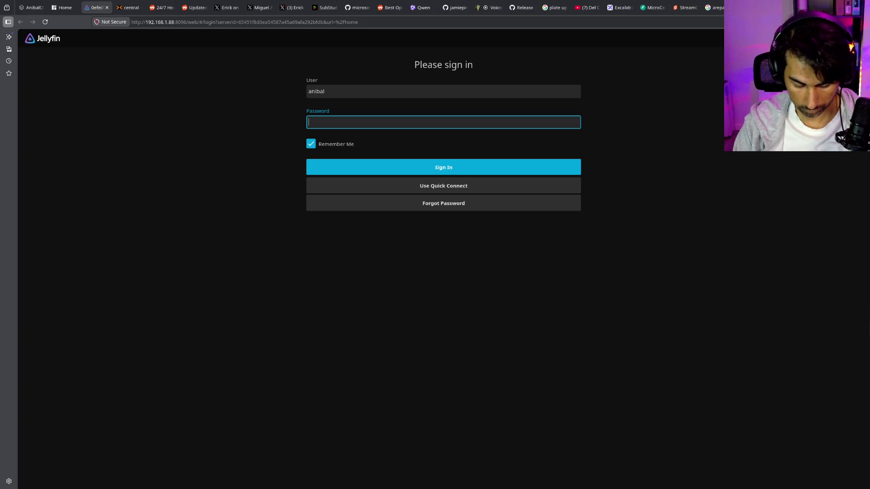
{"action": "key", "text": "Return"}
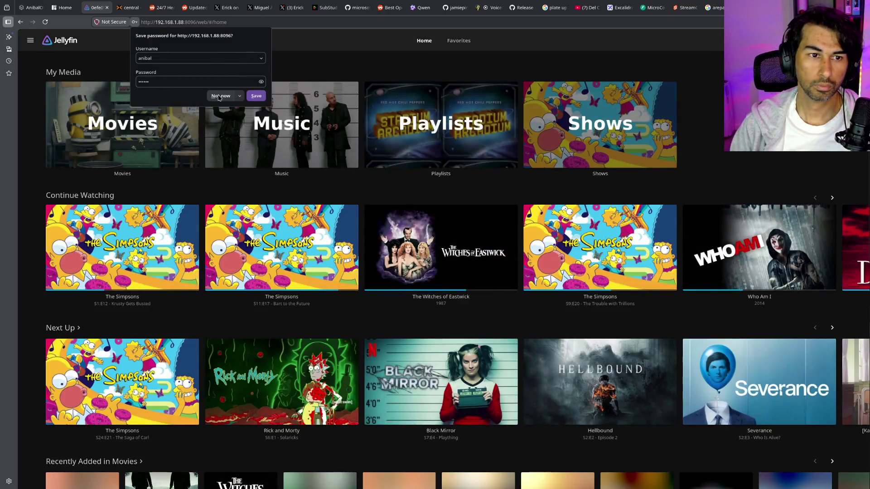
{"action": "left_click", "coordinate": [218, 96]}
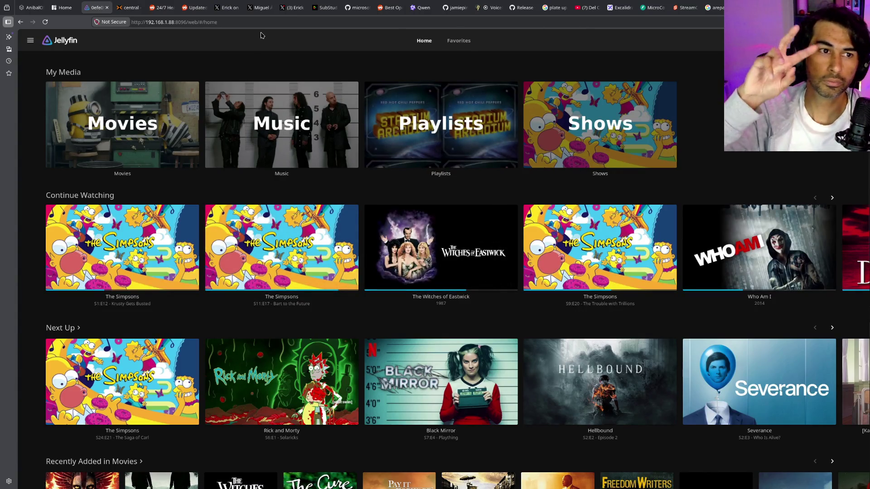
{"action": "left_click", "coordinate": [107, 8]}
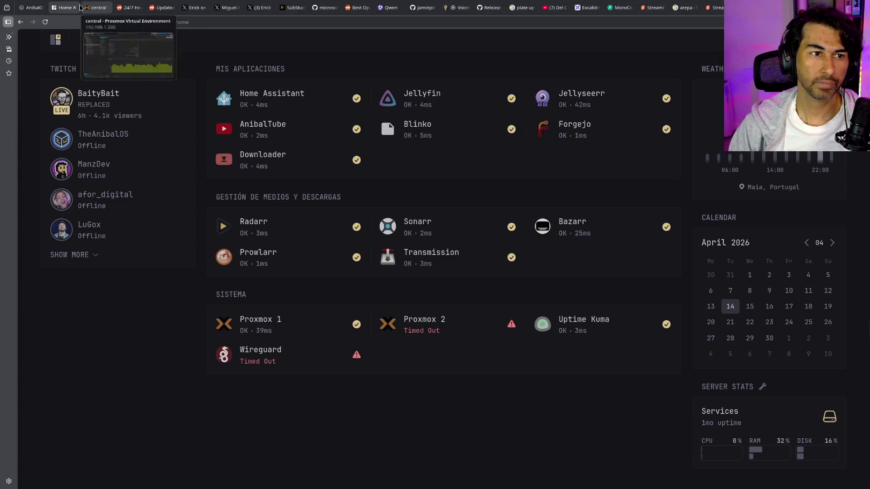
Open Jellyseerr from the dashboard and log in with the Jellyfin username
{"action": "left_click", "coordinate": [586, 95]}
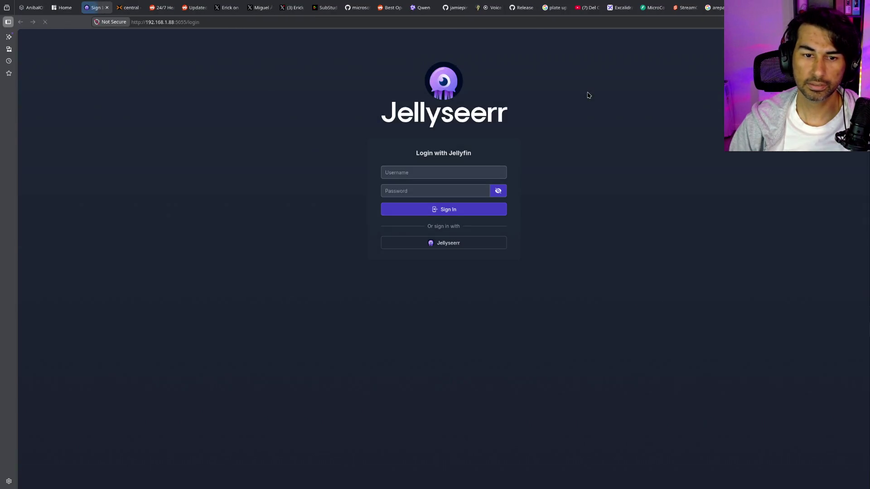
{"action": "left_click", "coordinate": [457, 173]}
{"action": "type", "text": "anibal"}
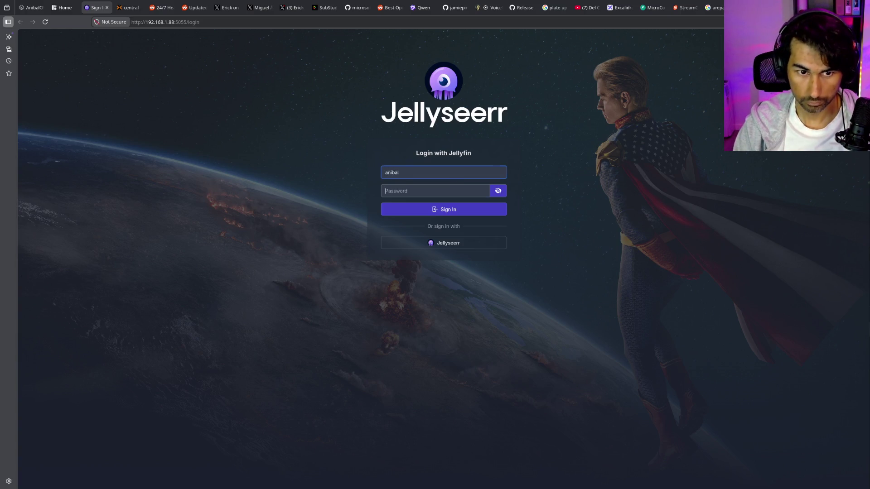
{"action": "type", "text": "••"}
{"action": "key", "text": "Return"}
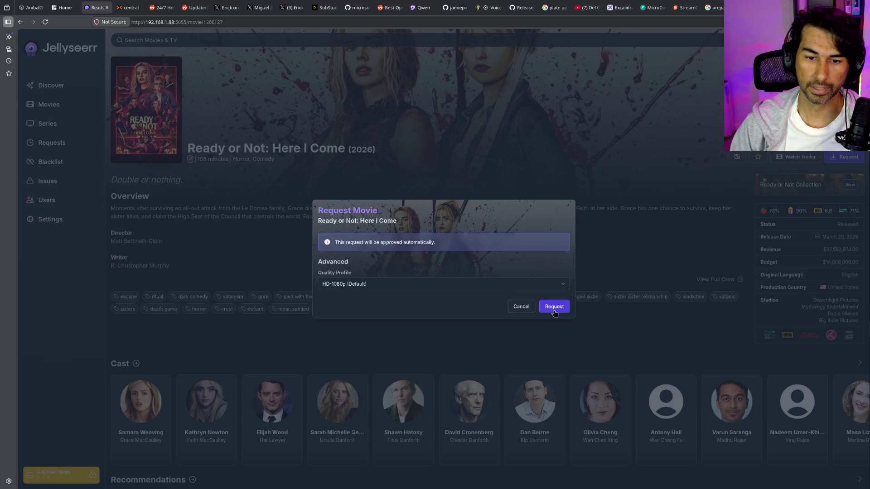
Confirm the Ready or Not: Here I Come request, close Jellyseerr, and open Bazarr
{"action": "left_click", "coordinate": [553, 306]}
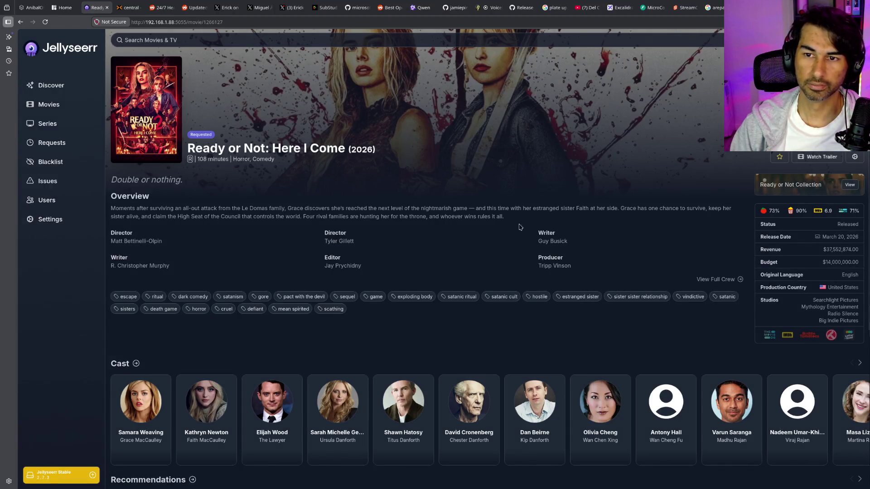
{"action": "scroll", "coordinate": [532, 240], "scroll_direction": "down", "scroll_amount": 1}
{"action": "middle_click", "coordinate": [90, 9]}
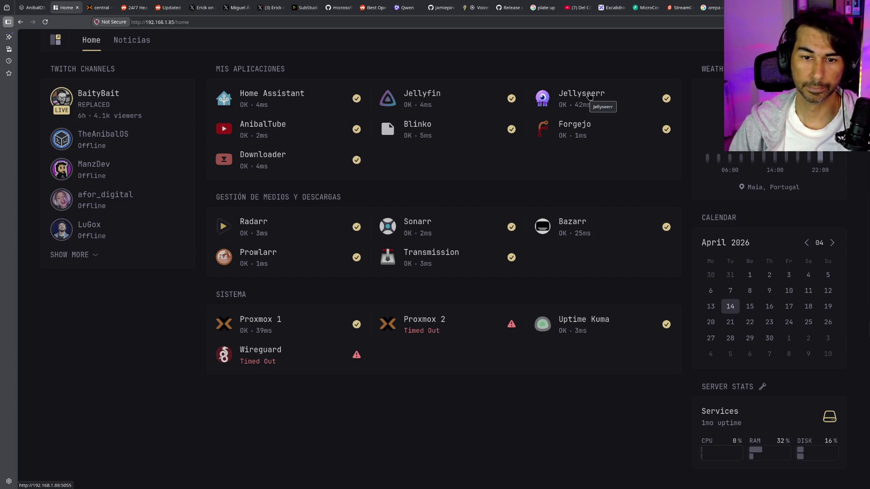
{"action": "left_click", "coordinate": [569, 226]}
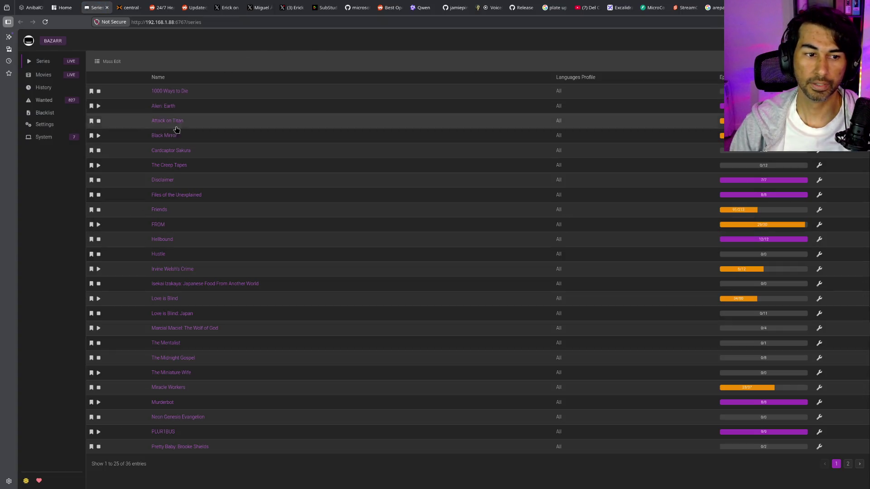
View Bazarr's movie list, then its System > Providers status page
{"action": "left_click", "coordinate": [52, 75]}
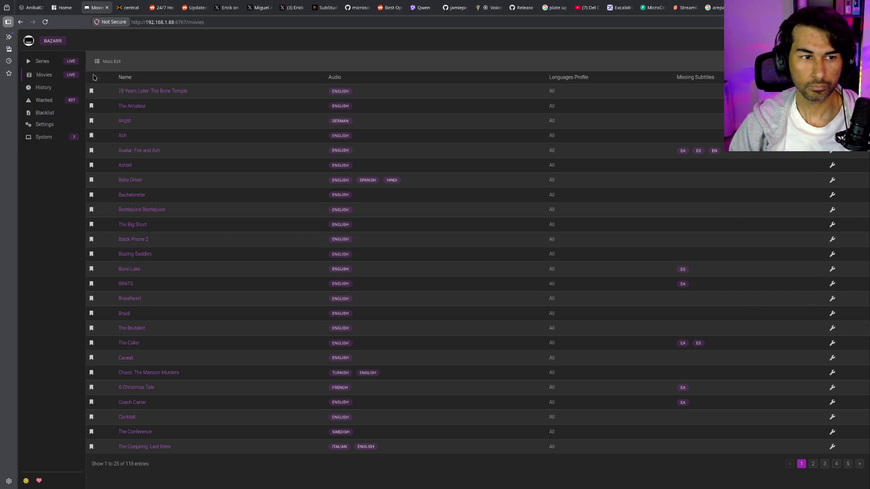
{"action": "left_click", "coordinate": [41, 137]}
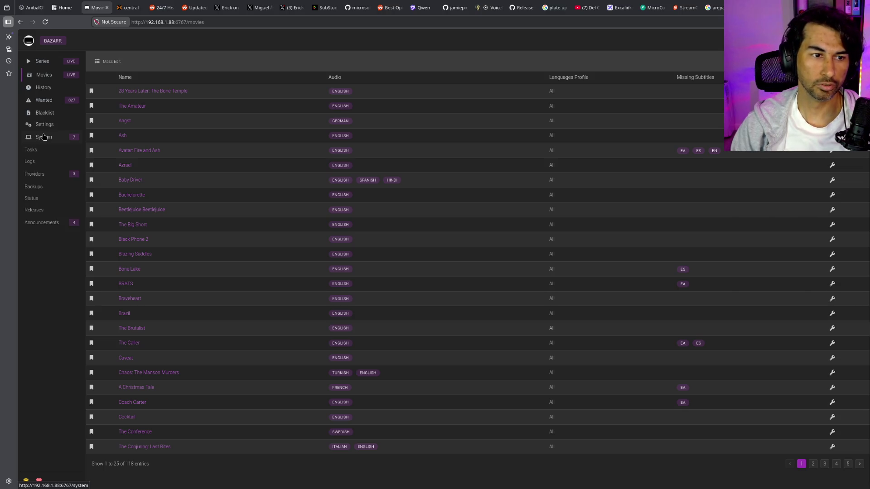
{"action": "left_click", "coordinate": [45, 176]}
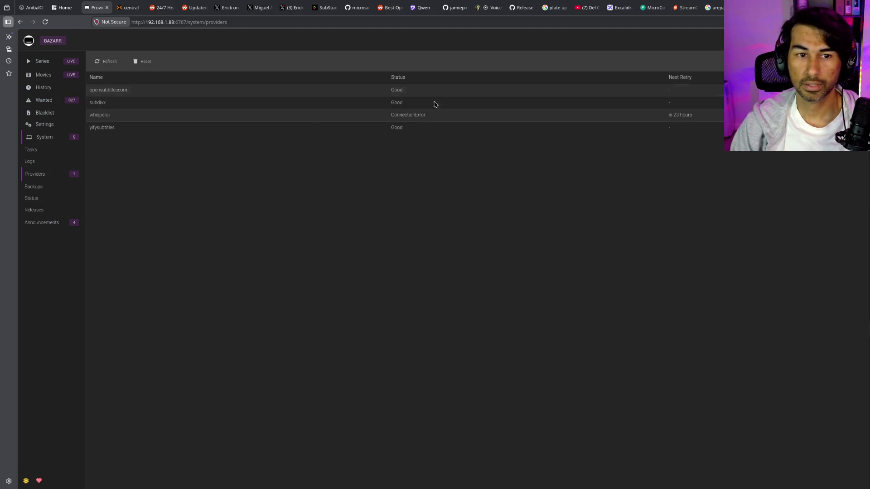
Review the enabled providers in Bazarr Settings > Providers, zoomed in, and open Whisper's settings
{"action": "left_click", "coordinate": [44, 125]}
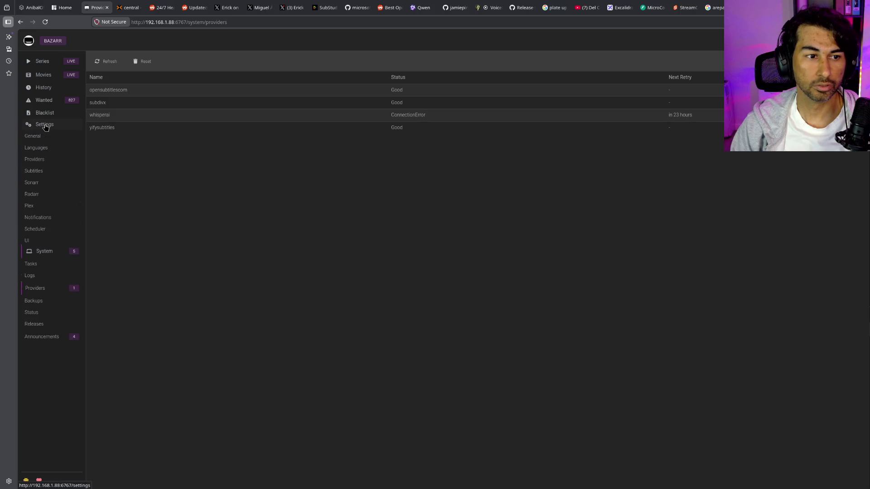
{"action": "left_click", "coordinate": [40, 160]}
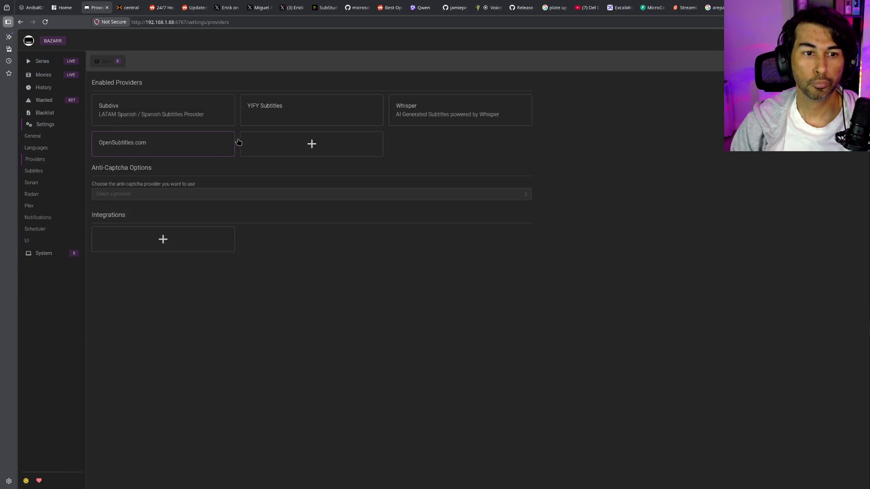
{"action": "left_click", "coordinate": [298, 140]}
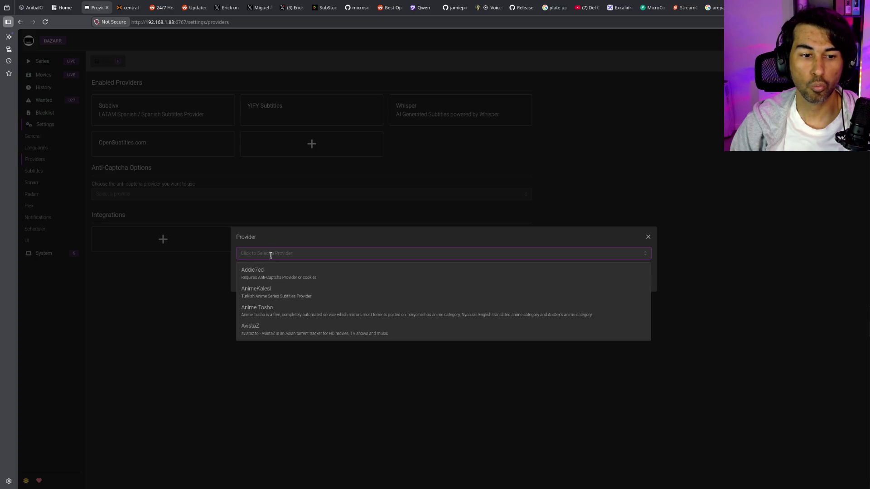
{"action": "left_click", "coordinate": [648, 237]}
{"action": "left_click", "coordinate": [648, 237]}
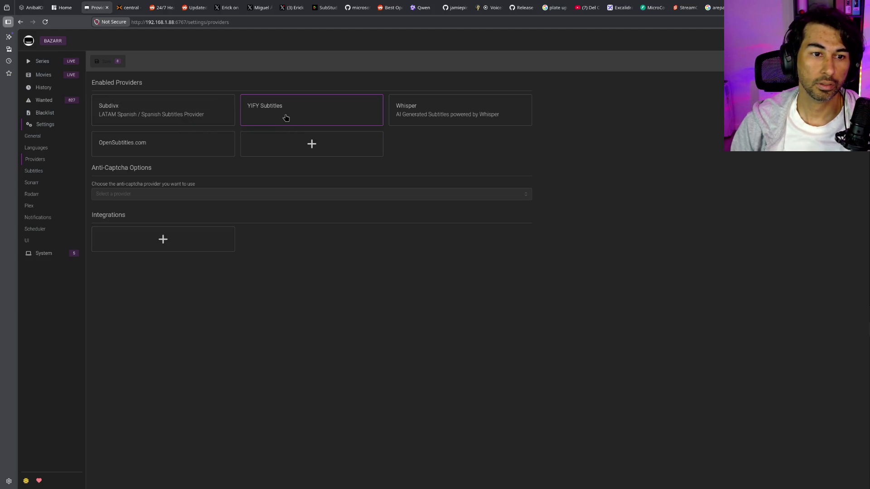
{"action": "key", "text": "ctrl+0"}
{"action": "key", "text": "ctrl+plus"}
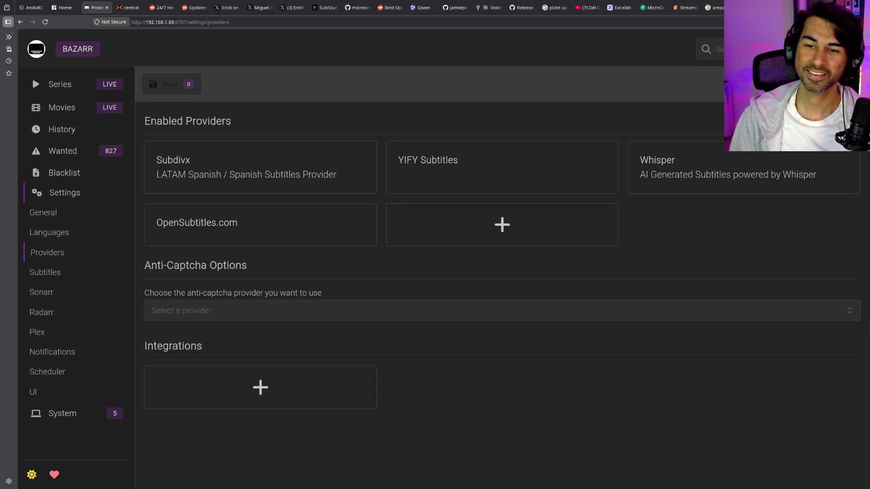
{"action": "left_click", "coordinate": [698, 175]}
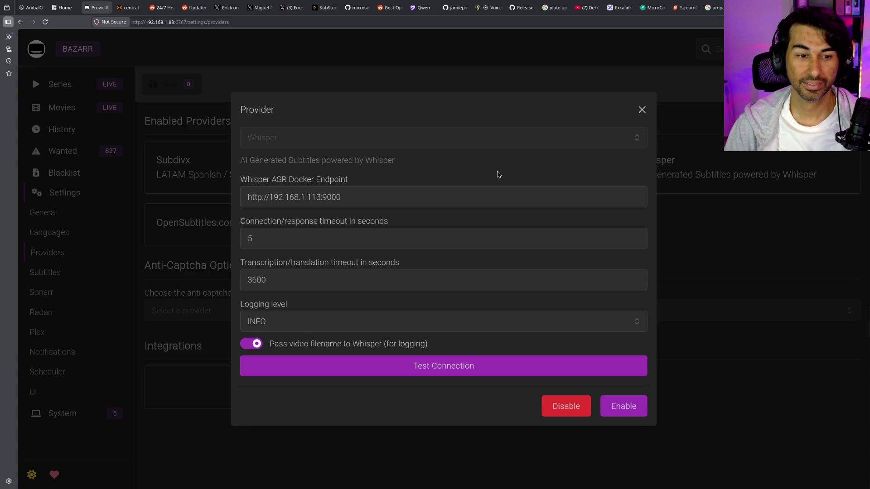
{"action": "left_click_drag", "start_coordinate": [348, 194], "coordinate": [158, 186]}
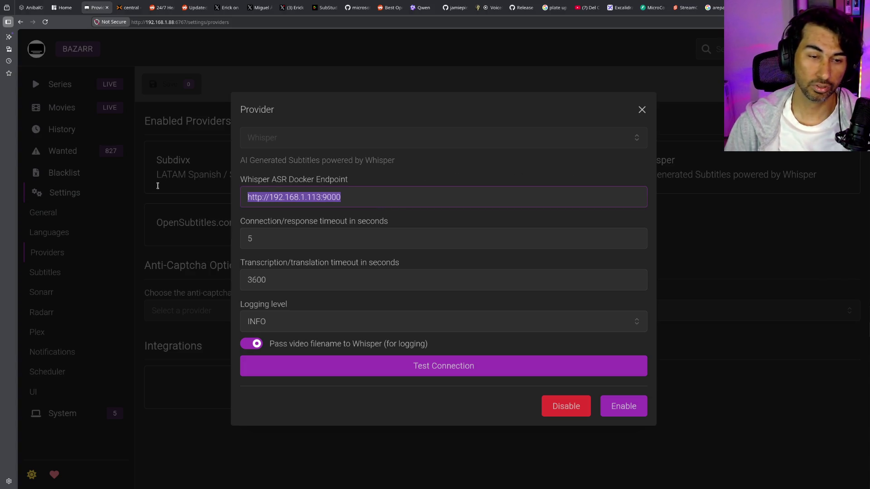
{"action": "left_click", "coordinate": [420, 195]}
{"action": "left_click_drag", "start_coordinate": [420, 195], "coordinate": [230, 197]}
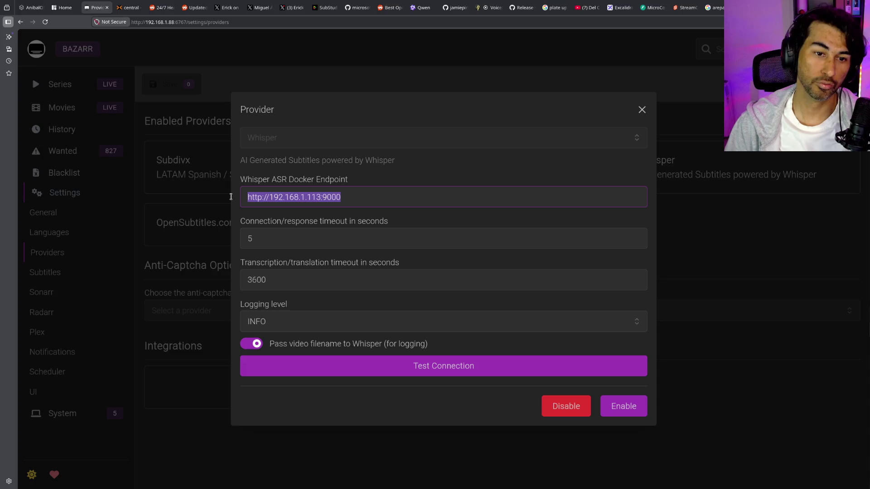
{"action": "left_click", "coordinate": [371, 194]}
{"action": "triple_click", "coordinate": [310, 204]}
{"action": "left_click", "coordinate": [443, 369]}
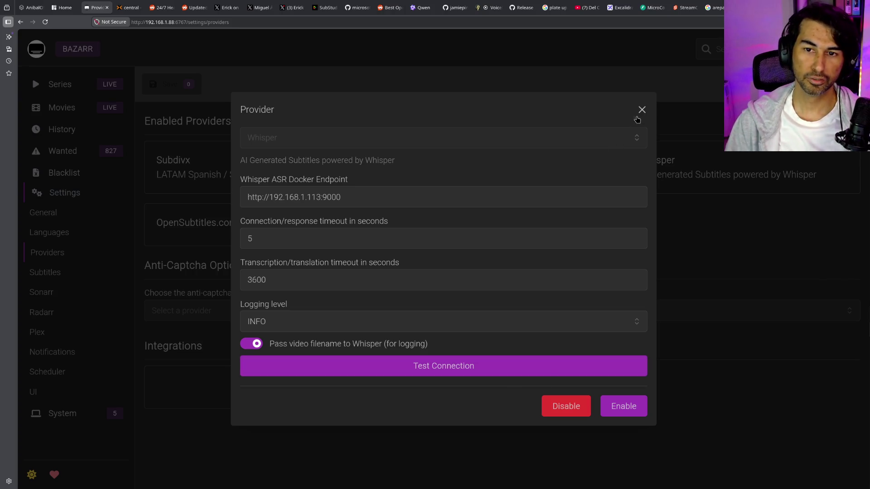
{"action": "left_click", "coordinate": [641, 110]}
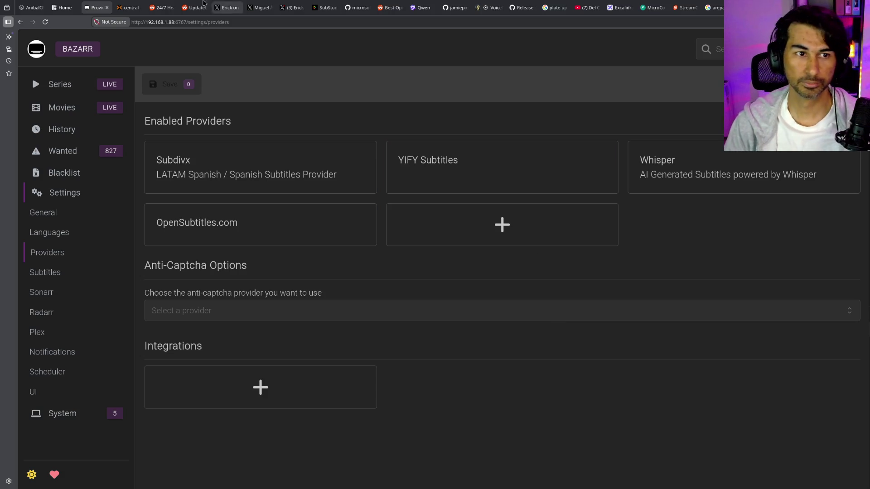
Close Bazarr, glance at Sonarr in its own tab, then open Wireguard in a new tab
{"action": "middle_click", "coordinate": [89, 9]}
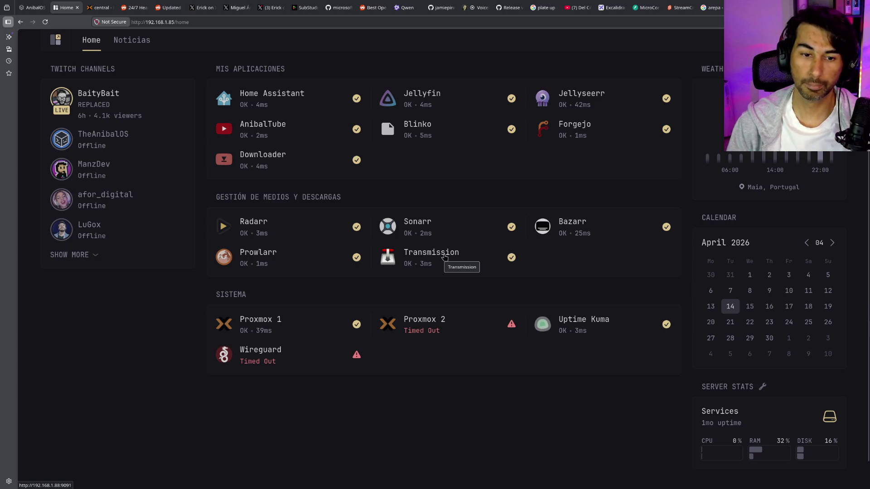
{"action": "middle_click", "coordinate": [413, 224]}
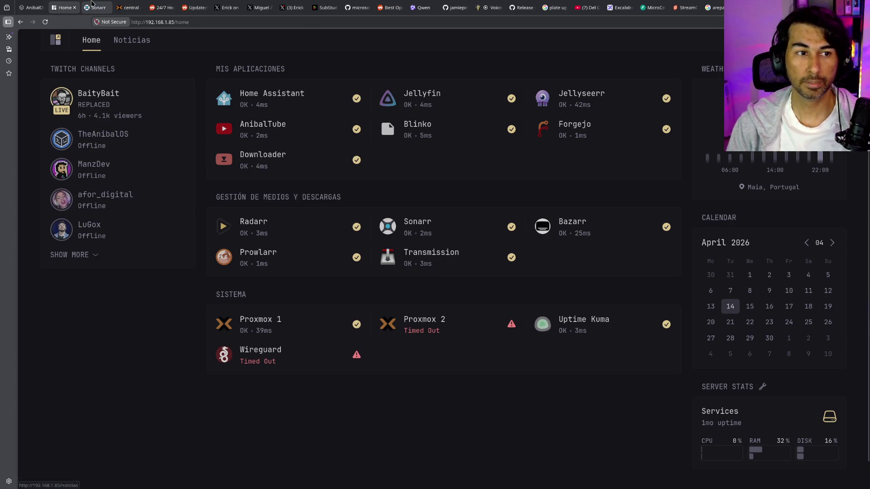
{"action": "left_click", "coordinate": [91, 3]}
{"action": "scroll", "coordinate": [521, 332], "scroll_direction": "down", "scroll_amount": 10}
{"action": "scroll", "coordinate": [522, 332], "scroll_direction": "up", "scroll_amount": 10}
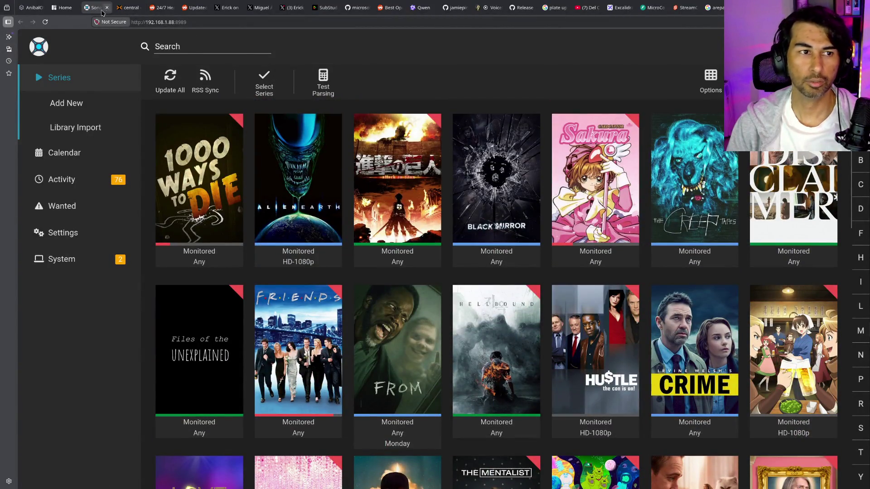
{"action": "left_click", "coordinate": [107, 7]}
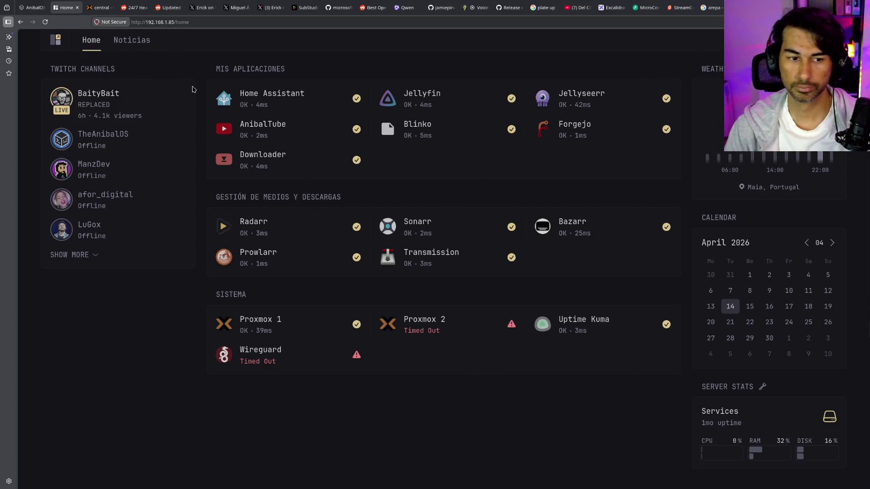
{"action": "scroll", "coordinate": [263, 262], "scroll_direction": "up", "scroll_amount": 1}
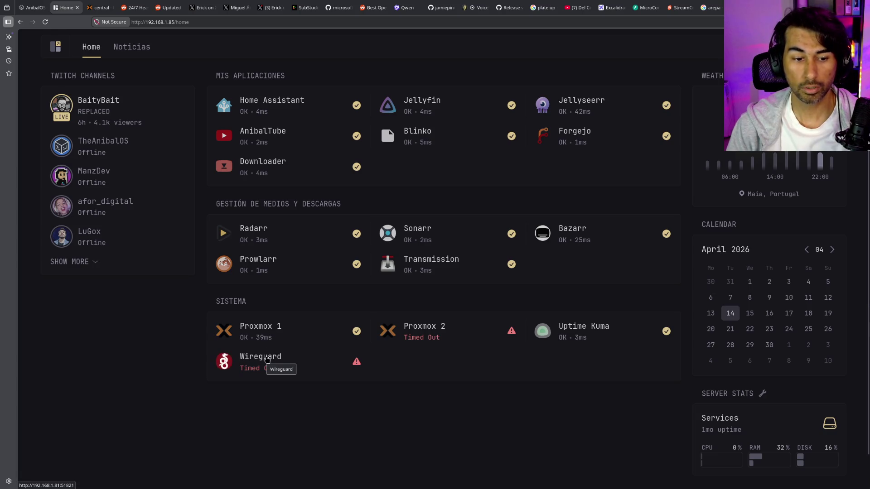
{"action": "middle_click", "coordinate": [266, 359]}
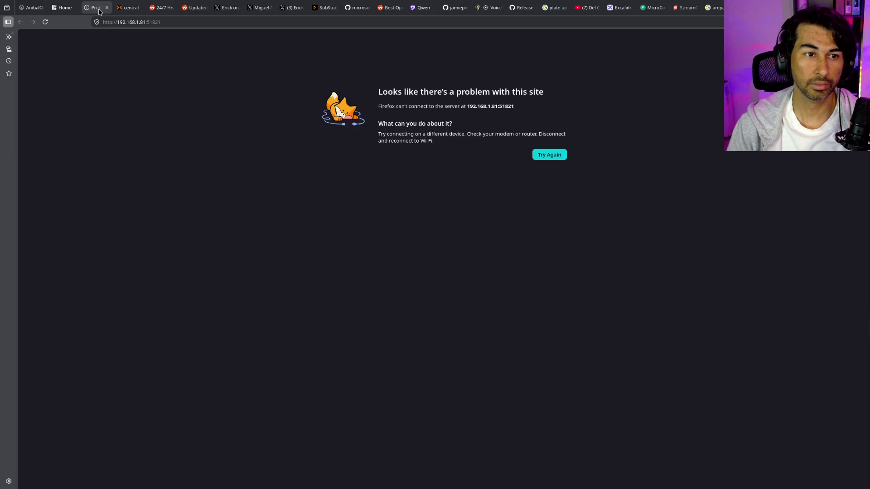
Close the unreachable Wireguard tab, reload the homelab dashboard, and return to the Excalidraw diagram
{"action": "middle_click", "coordinate": [99, 10]}
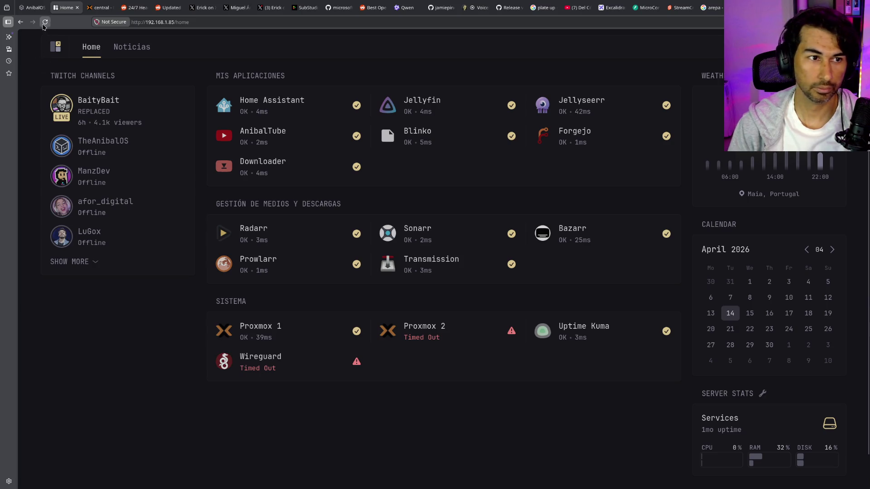
{"action": "left_click", "coordinate": [44, 21]}
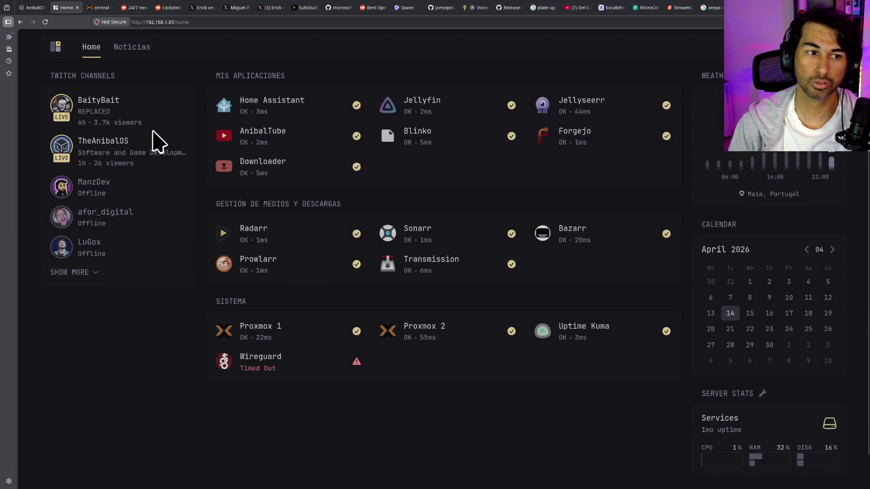
{"action": "mouse_move", "coordinate": [70, 113]}
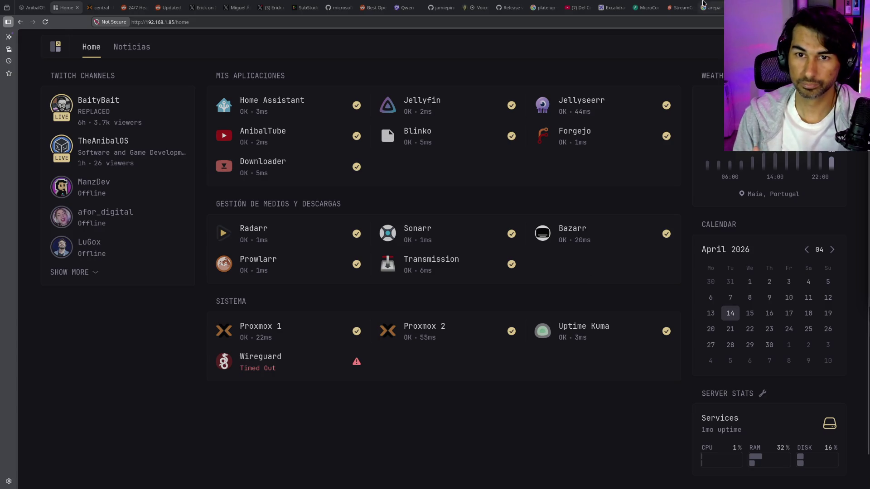
{"action": "left_click", "coordinate": [605, 6]}
Draw a new rectangle below LXC inside the Proxmox Grande box
{"action": "scroll", "coordinate": [626, 246], "scroll_direction": "left", "scroll_amount": 15}
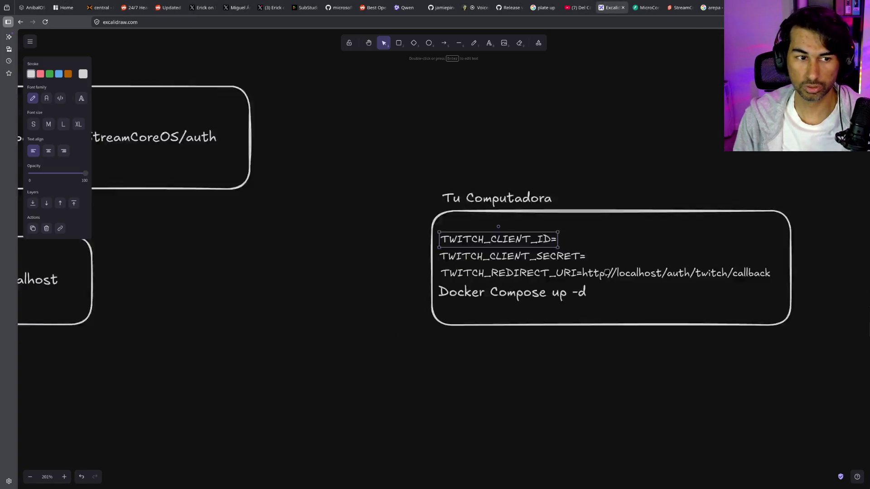
{"action": "scroll", "coordinate": [456, 312], "scroll_direction": "down", "scroll_amount": 10}
{"action": "scroll", "coordinate": [326, 282], "scroll_direction": "up", "scroll_amount": 10}
{"action": "left_click_drag", "start_coordinate": [482, 187], "coordinate": [506, 256]}
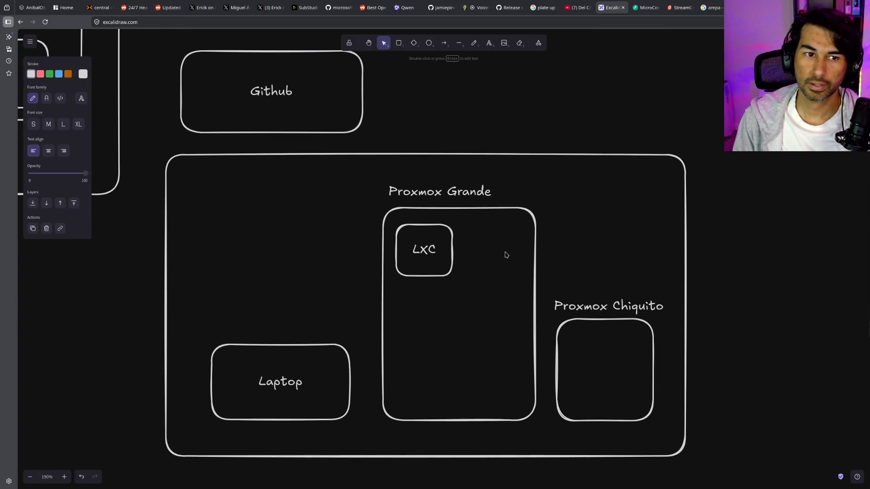
{"action": "left_click", "coordinate": [399, 43]}
{"action": "left_click_drag", "start_coordinate": [401, 279], "coordinate": [493, 369]}
Label the new box Wireguard, shift it left and shorten it, then draw a wide box above Proxmox Grande
{"action": "double_click", "coordinate": [467, 284]}
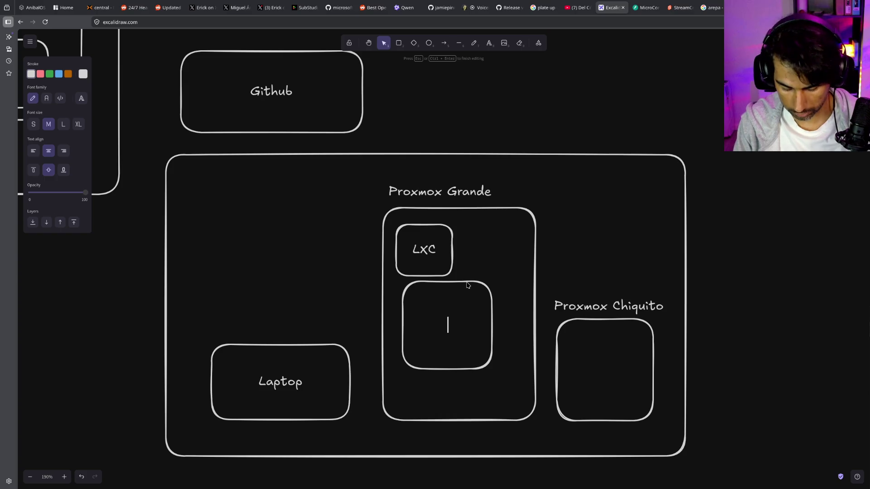
{"action": "type", "text": "Wreguard"}
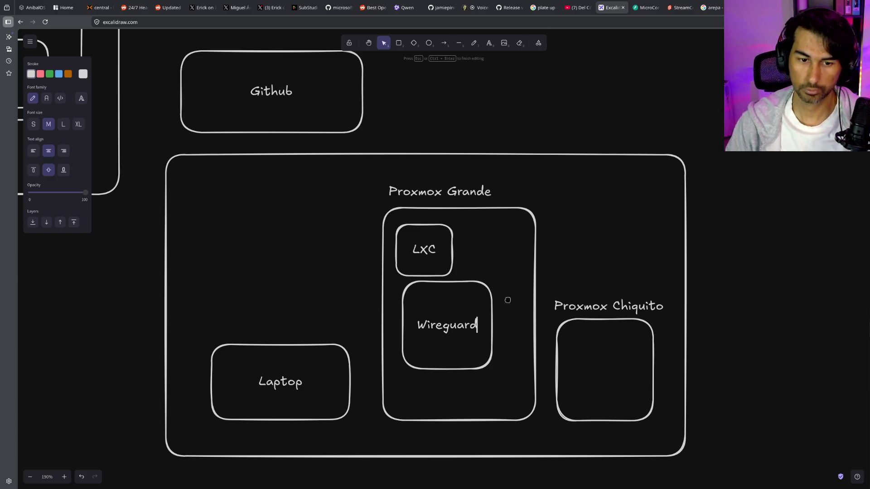
{"action": "key", "text": "Escape"}
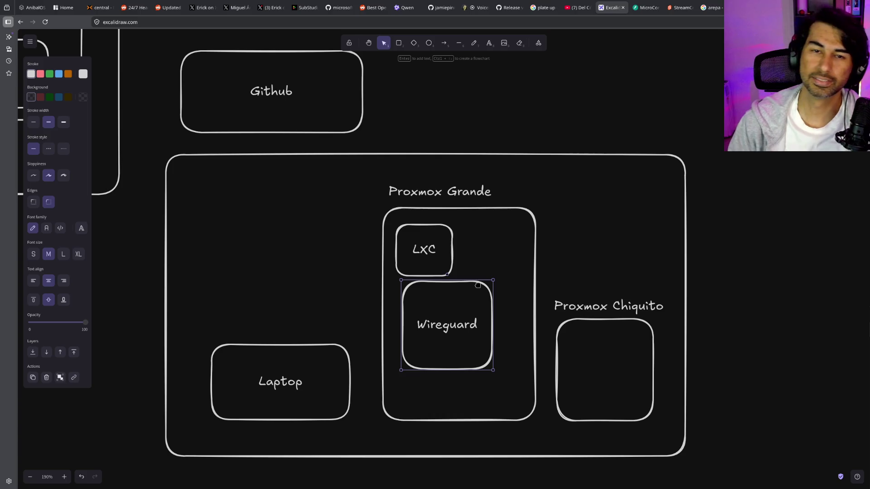
{"action": "left_click_drag", "start_coordinate": [478, 285], "coordinate": [467, 288]}
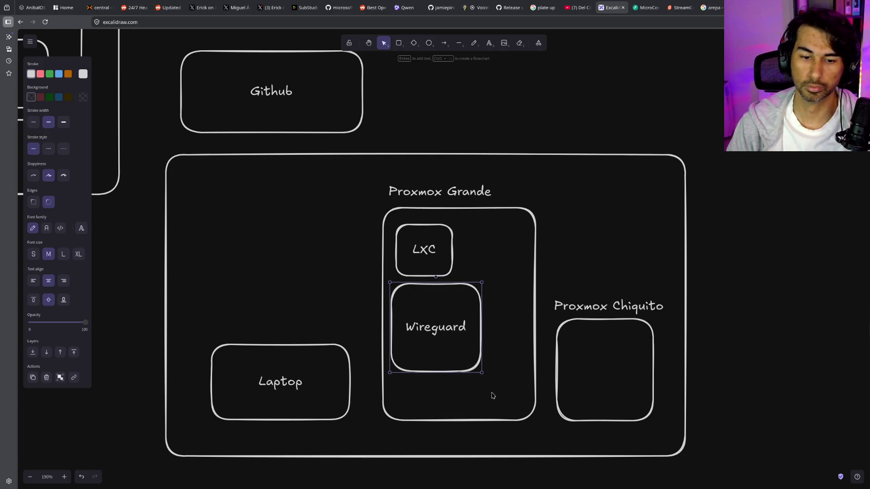
{"action": "left_click_drag", "start_coordinate": [482, 372], "coordinate": [484, 337]}
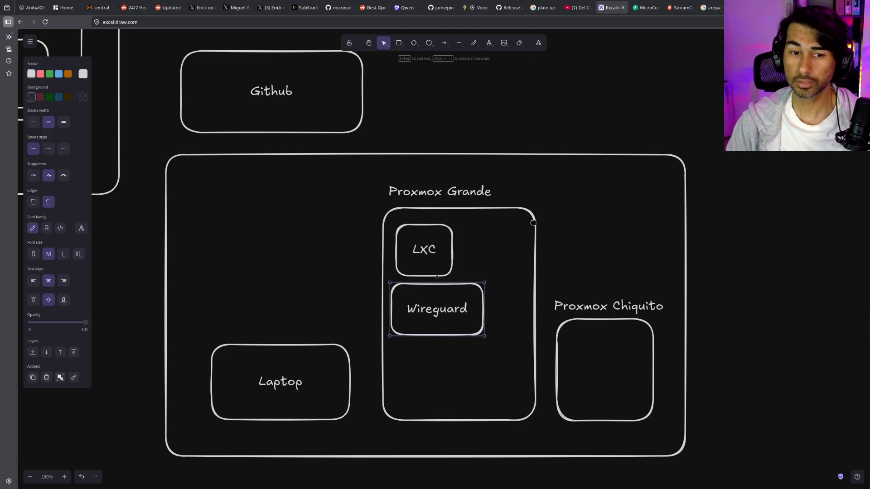
{"action": "left_click", "coordinate": [399, 42]}
{"action": "mouse_move", "coordinate": [374, 135]}
{"action": "left_mouse_down"}
{"action": "mouse_move", "coordinate": [573, 180]}
{"action": "mouse_move", "coordinate": [565, 163]}
{"action": "left_mouse_up"}
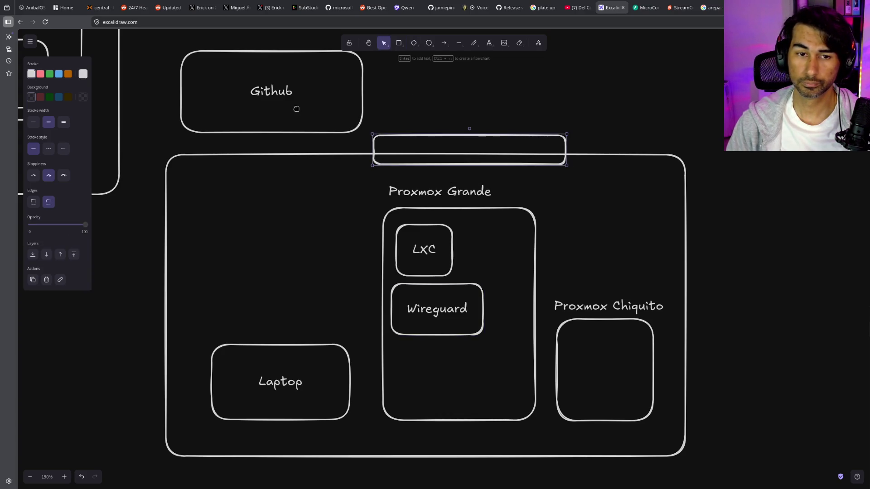
Move the Github box and the new empty box up-left, and label the empty box Router
{"action": "left_click", "coordinate": [285, 117]}
{"action": "scroll", "coordinate": [353, 204], "scroll_direction": "up", "scroll_amount": 3}
{"action": "left_click_drag", "start_coordinate": [307, 148], "coordinate": [255, 70]}
{"action": "left_click_drag", "start_coordinate": [443, 195], "coordinate": [420, 184]}
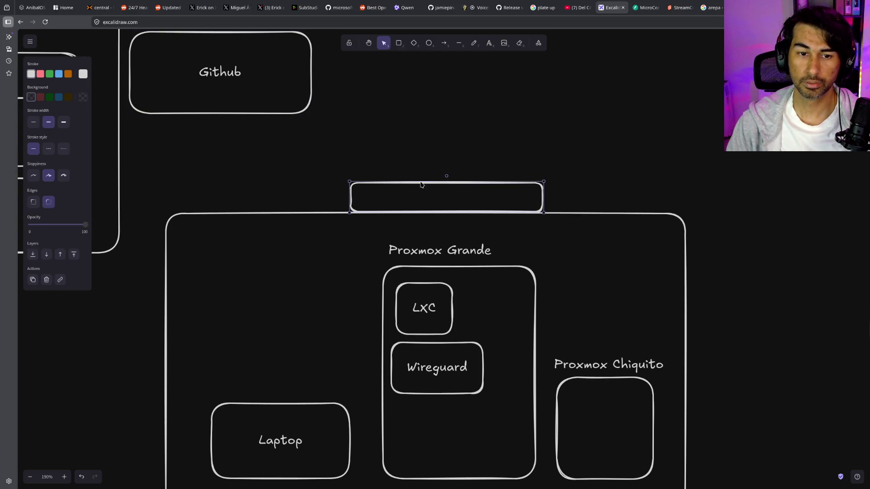
{"action": "double_click", "coordinate": [421, 186]}
{"action": "type", "text": "Router"}
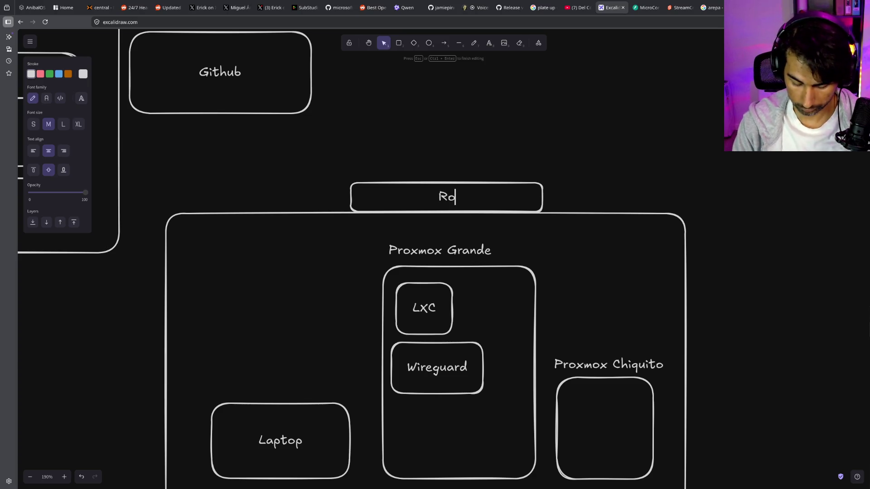
{"action": "left_click", "coordinate": [569, 162]}
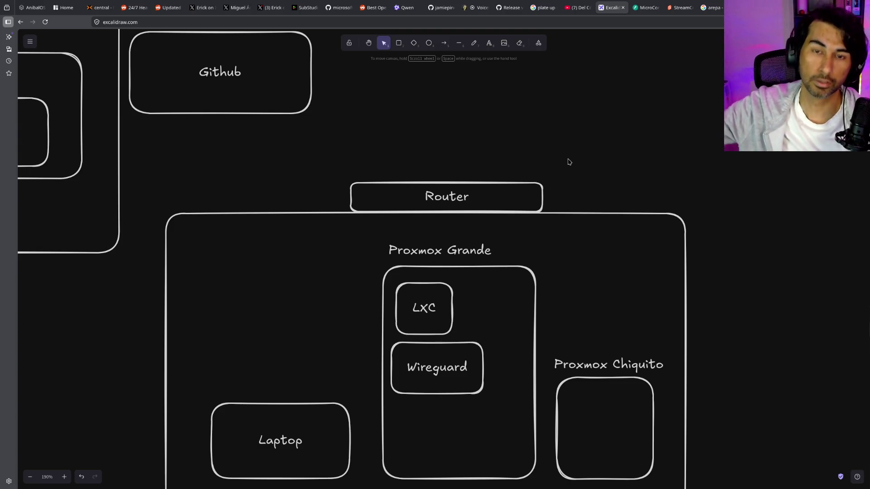
Nudge the Proxmox Grande title down and add the text 192.168.1.86 above it
{"action": "scroll", "coordinate": [468, 283], "scroll_direction": "up", "scroll_amount": 1}
{"action": "left_click", "coordinate": [467, 263]}
{"action": "key", "text": "Down"}
{"action": "key", "text": "Down"}
{"action": "key", "text": "Down"}
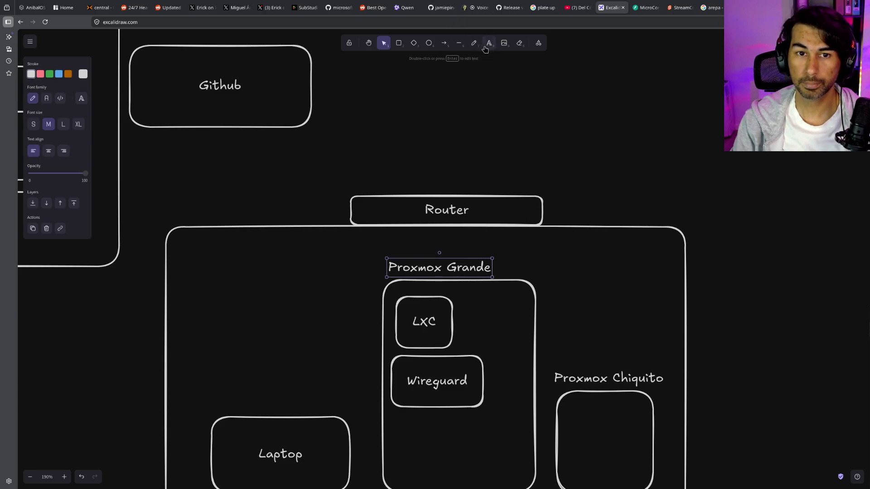
{"action": "left_click", "coordinate": [488, 43]}
{"action": "left_click", "coordinate": [403, 242]}
{"action": "type", "text": "192.168.1.86"}
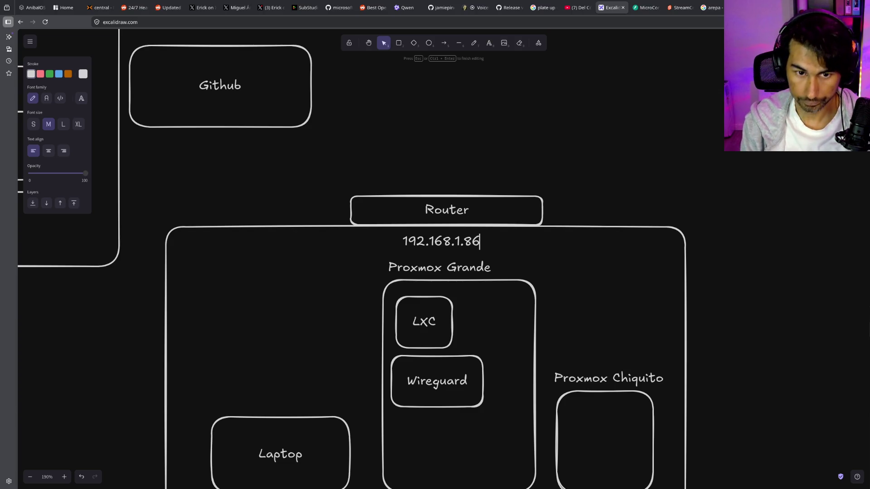
{"action": "left_click", "coordinate": [560, 225]}
{"action": "left_click_drag", "start_coordinate": [468, 244], "coordinate": [471, 249]}
Select the 192.168.1.86 label and restore the browser window to full screen
{"action": "scroll", "coordinate": [480, 285], "scroll_direction": "down", "scroll_amount": 3}
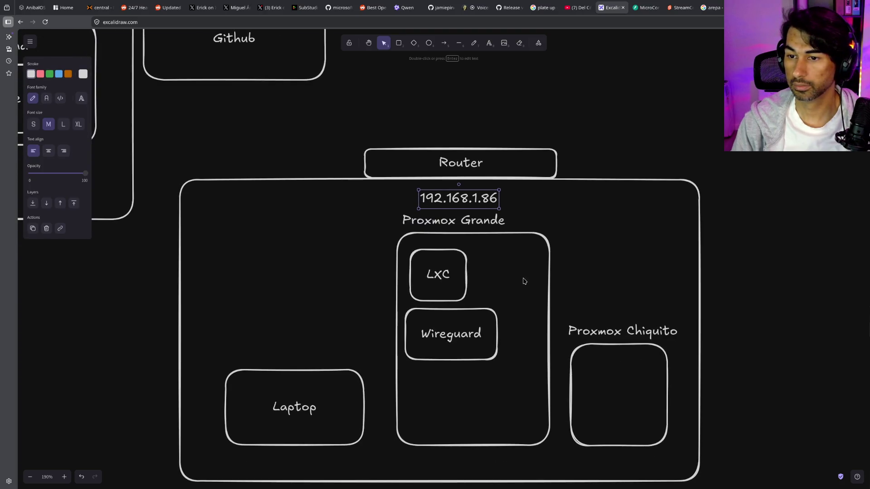
{"action": "mouse_move", "coordinate": [478, 205]}
{"action": "left_mouse_down"}
{"action": "mouse_move", "coordinate": [349, 315]}
{"action": "mouse_move", "coordinate": [502, 147]}
{"action": "left_mouse_up"}
{"action": "double_click", "coordinate": [469, 201]}
{"action": "key", "text": "Escape"}
{"action": "left_click", "coordinate": [613, 278]}
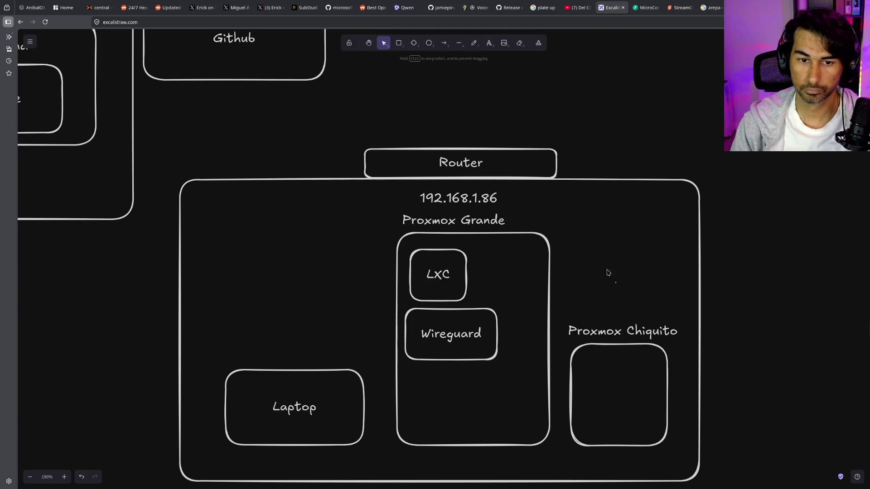
{"action": "left_click", "coordinate": [461, 202]}
{"action": "key", "text": "super+Down"}
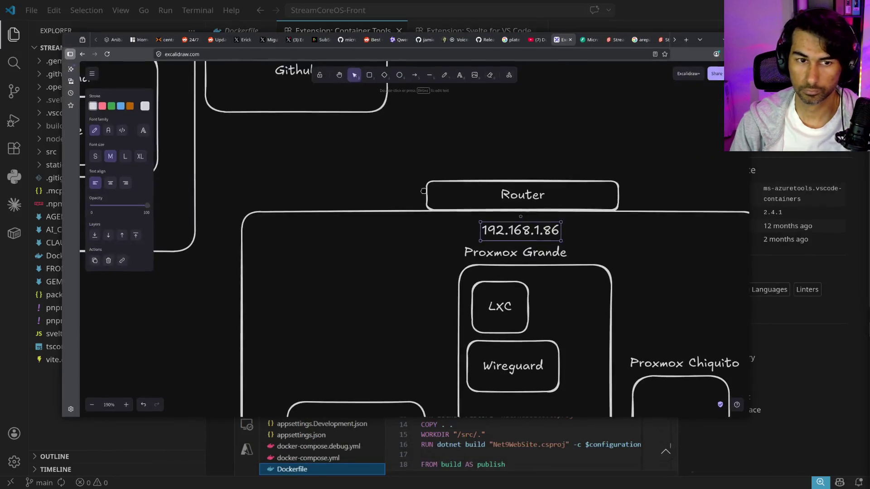
{"action": "double_click", "coordinate": [710, 44]}
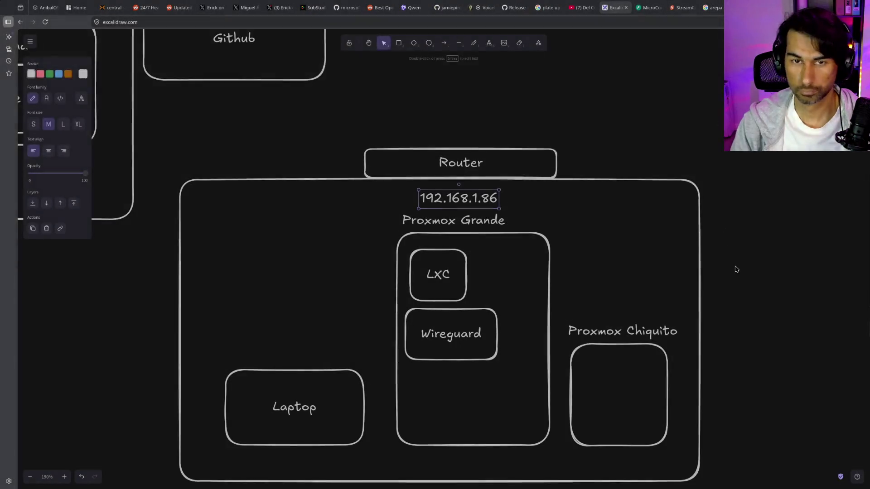
Copy the IP label above Proxmox Chiquito and change it to 192.168.1.200
{"action": "mouse_move", "coordinate": [475, 201]}
{"action": "left_mouse_down", "text": "alt"}
{"action": "mouse_move", "coordinate": [628, 279]}
{"action": "mouse_move", "coordinate": [635, 311]}
{"action": "left_mouse_up", "text": "alt"}
{"action": "double_click", "coordinate": [639, 312]}
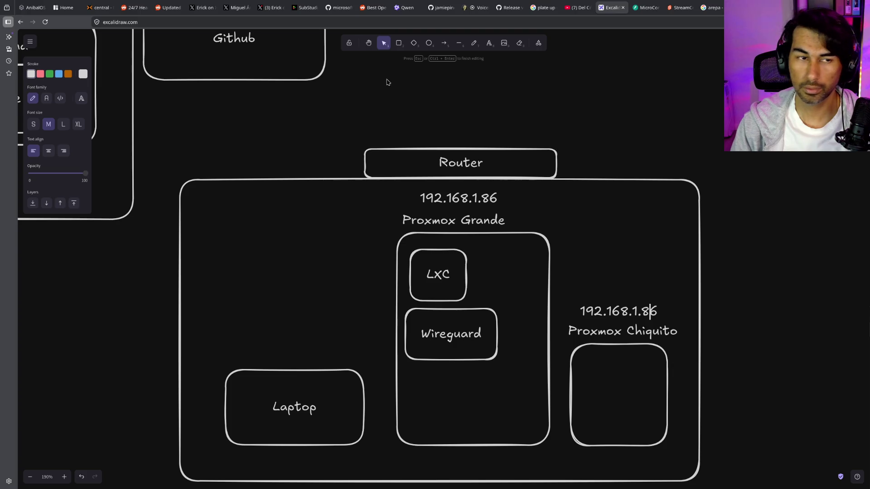
{"action": "key", "text": "BackSpace"}
{"action": "key", "text": "BackSpace"}
{"action": "type", "text": "200"}
{"action": "left_click", "coordinate": [575, 202]}
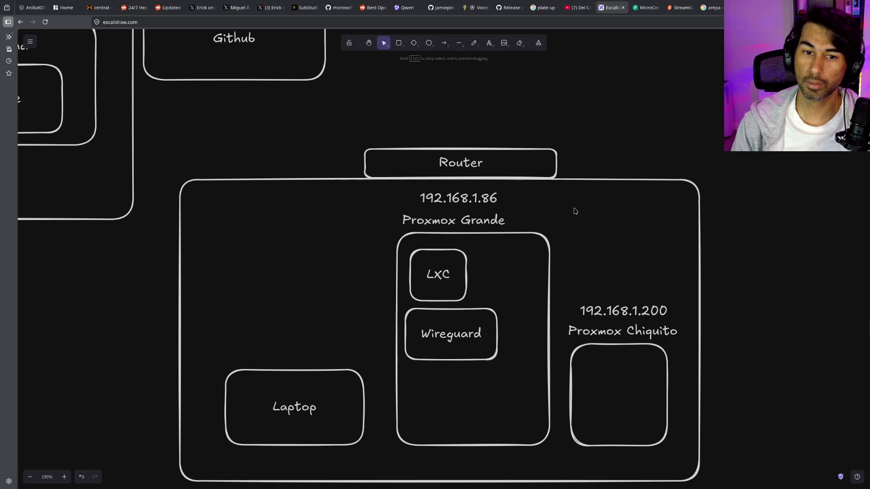
Select the Router box, then nudge the Wireguard box into place directly under LXC
{"action": "left_click", "coordinate": [518, 164]}
{"action": "scroll", "coordinate": [664, 260], "scroll_direction": "up", "scroll_amount": 2}
{"action": "scroll", "coordinate": [594, 208], "scroll_direction": "up", "scroll_amount": 3}
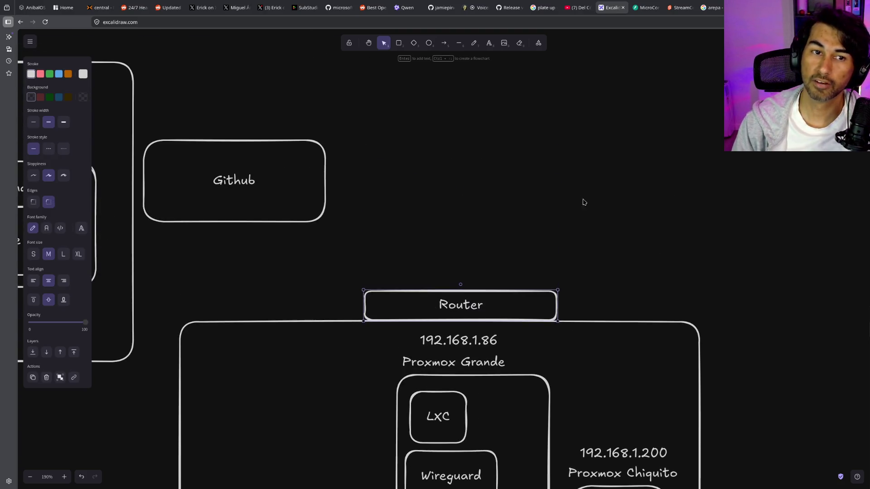
{"action": "scroll", "coordinate": [530, 169], "scroll_direction": "down", "scroll_amount": 2}
{"action": "scroll", "coordinate": [531, 170], "scroll_direction": "up", "scroll_amount": 3}
{"action": "scroll", "coordinate": [531, 170], "scroll_direction": "down", "scroll_amount": 4}
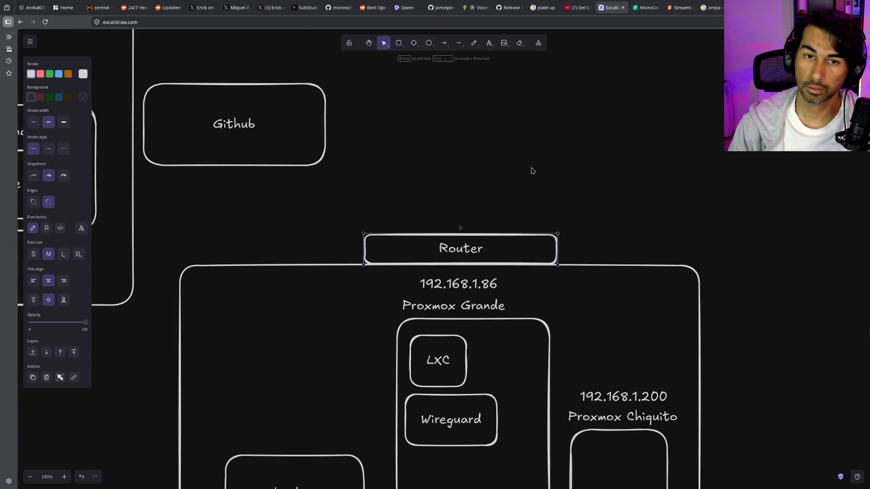
{"action": "mouse_move", "coordinate": [478, 403]}
{"action": "left_mouse_down"}
{"action": "mouse_move", "coordinate": [483, 392]}
{"action": "mouse_move", "coordinate": [478, 400]}
{"action": "left_mouse_up"}
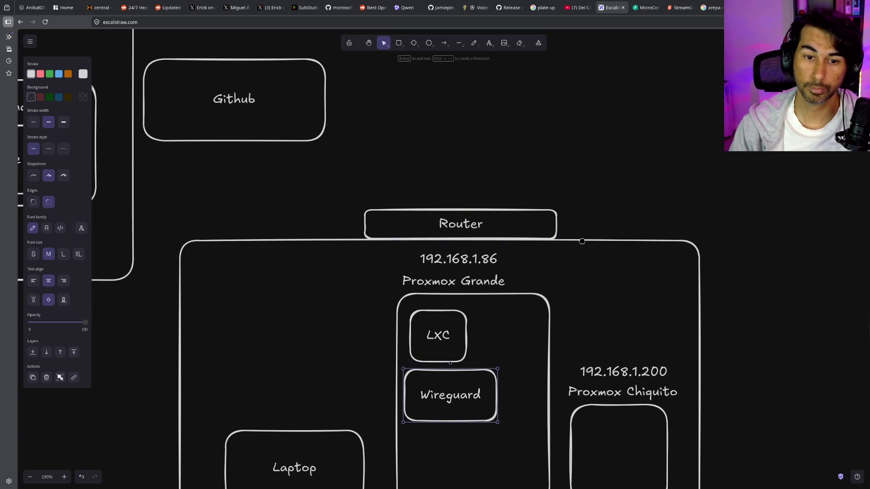
Place a diamond port on the Router's right end and draw a freehand line down into it
{"action": "scroll", "coordinate": [582, 241], "scroll_direction": "up", "scroll_amount": 1}
{"action": "left_click", "coordinate": [413, 43]}
{"action": "left_click_drag", "start_coordinate": [496, 209], "coordinate": [533, 251]}
{"action": "left_click_drag", "start_coordinate": [515, 221], "coordinate": [527, 248]}
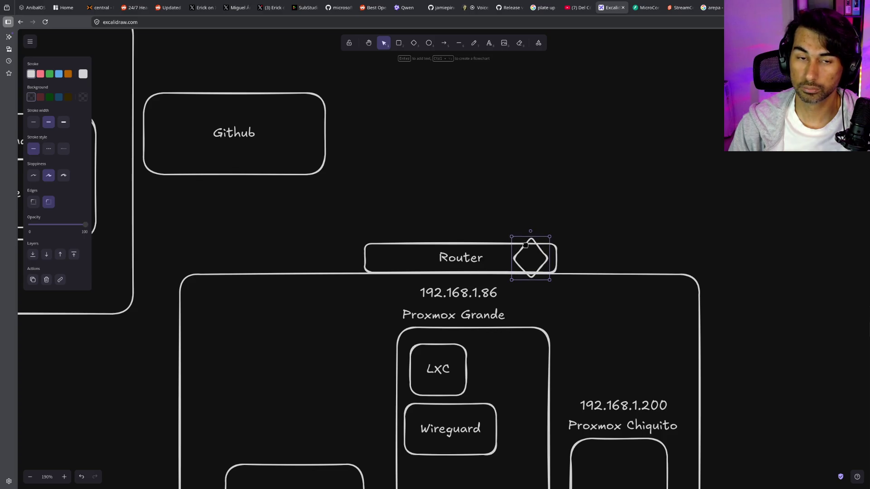
{"action": "left_click", "coordinate": [475, 45]}
{"action": "left_click_drag", "start_coordinate": [486, 124], "coordinate": [525, 219]}
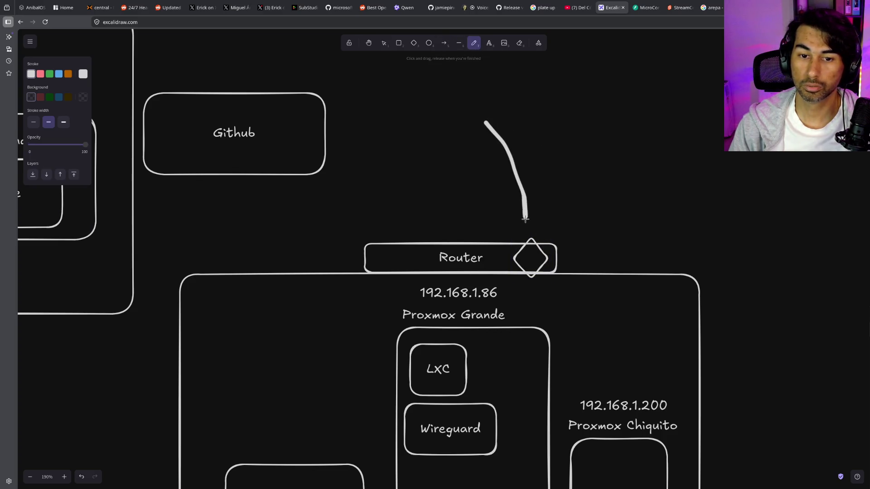
Add the port label 5690 beside the new line, close to the diamond
{"action": "left_click", "coordinate": [488, 42]}
{"action": "left_click", "coordinate": [550, 214]}
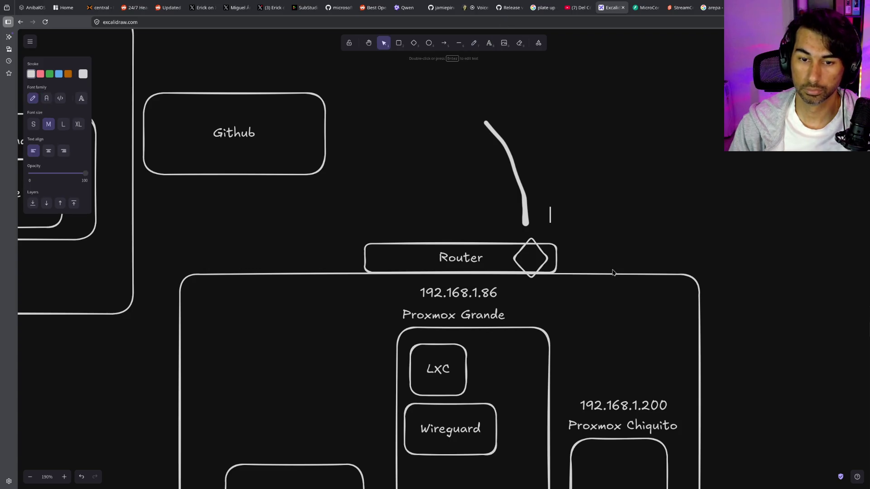
{"action": "type", "text": "55690"}
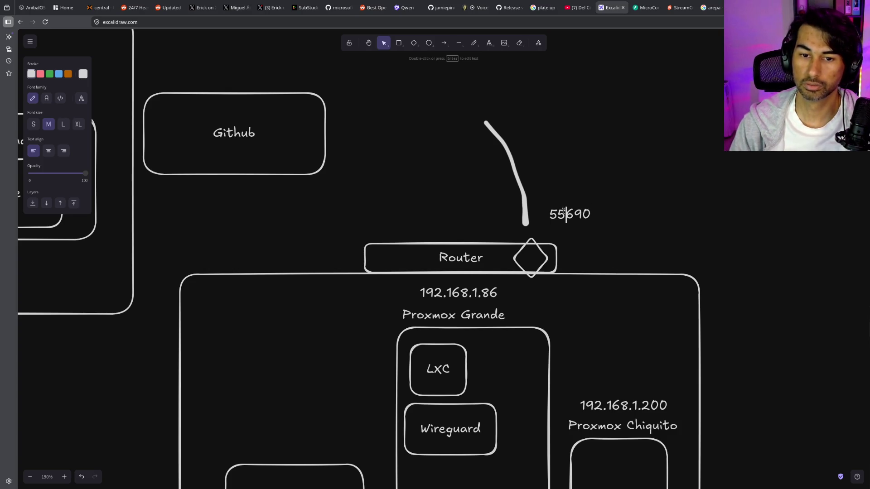
{"action": "key", "text": "BackSpace"}
{"action": "left_click", "coordinate": [585, 233]}
{"action": "left_click_drag", "start_coordinate": [571, 217], "coordinate": [566, 231]}
{"action": "scroll", "coordinate": [692, 186], "scroll_direction": "down", "scroll_amount": 3}
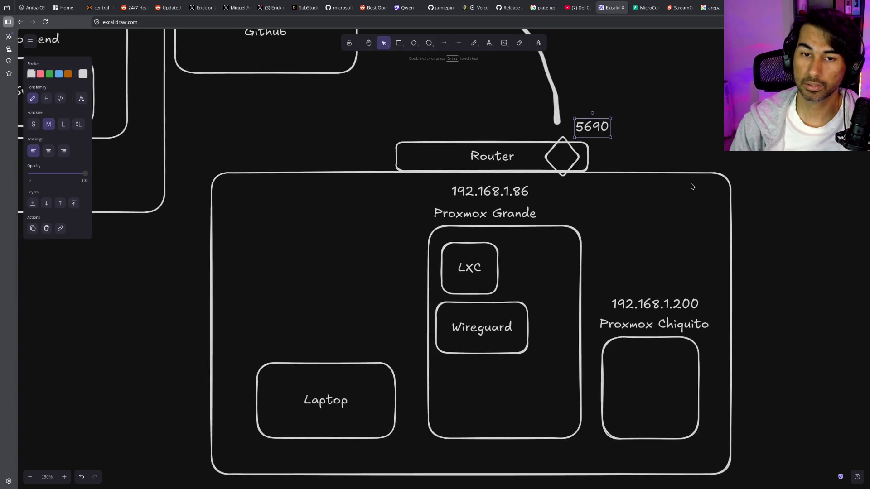
{"action": "scroll", "coordinate": [693, 186], "scroll_direction": "down", "scroll_amount": 2}
{"action": "left_click", "coordinate": [471, 44]}
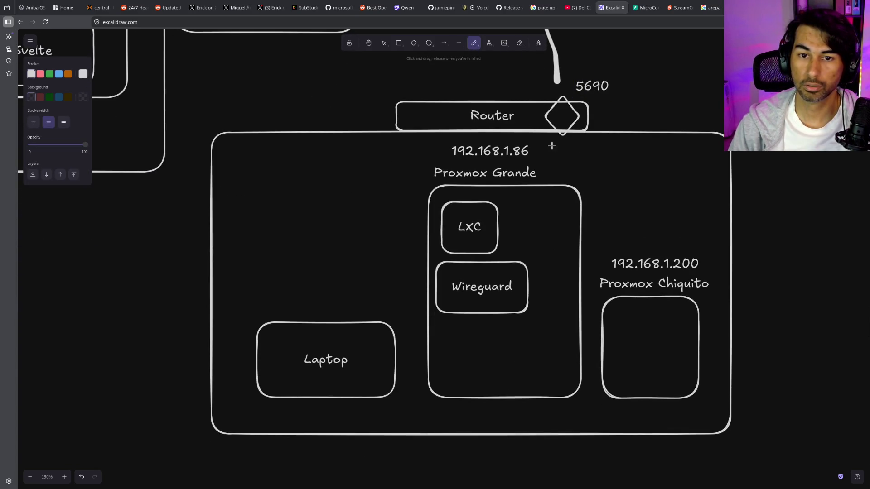
Connect the Router diamond to Wireguard with a freehand line and label Wireguard 192.168.1.81
{"action": "mouse_move", "coordinate": [561, 136]}
{"action": "left_mouse_down"}
{"action": "mouse_move", "coordinate": [569, 237]}
{"action": "mouse_move", "coordinate": [534, 266]}
{"action": "left_mouse_up"}
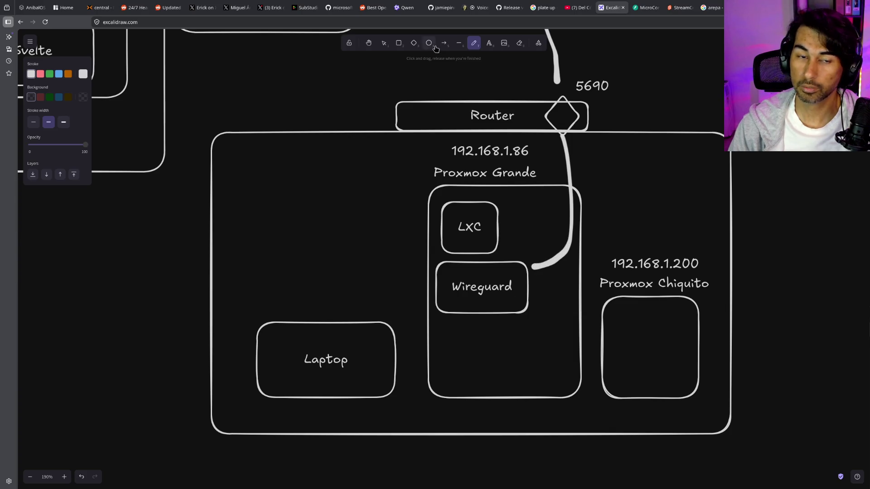
{"action": "left_click", "coordinate": [485, 45]}
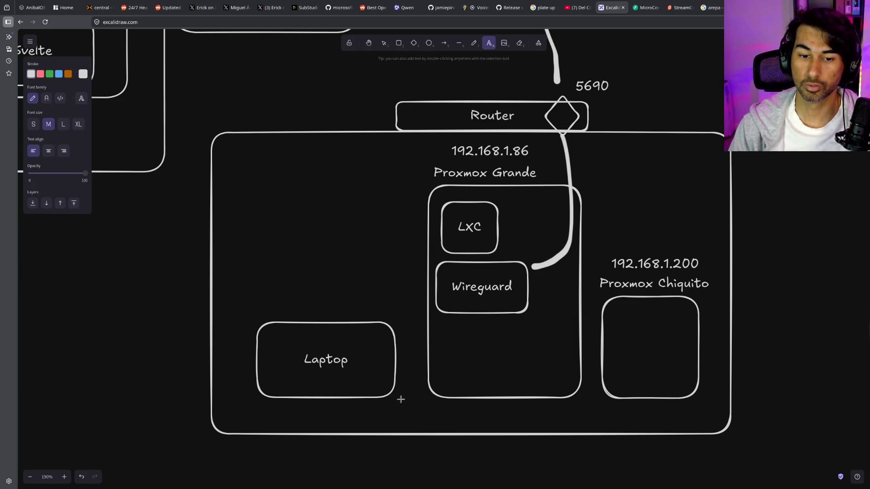
{"action": "left_click", "coordinate": [444, 325]}
{"action": "type", "text": "192.1"}
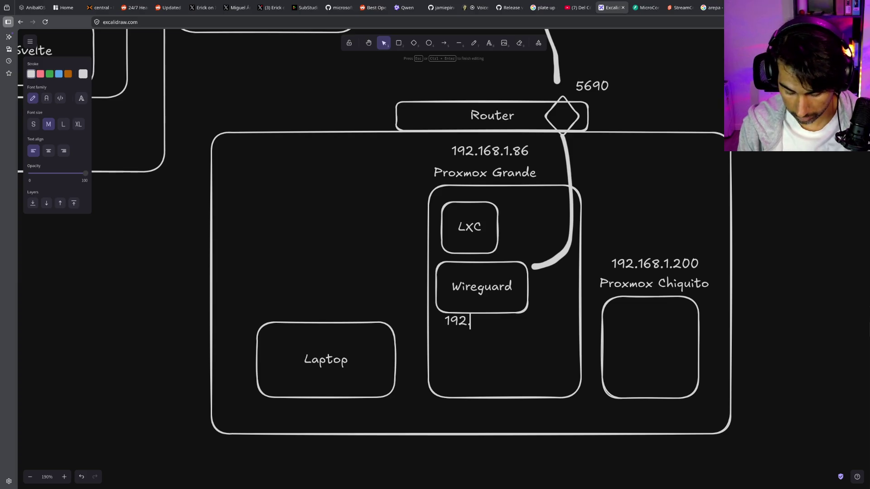
{"action": "type", "text": "68"}
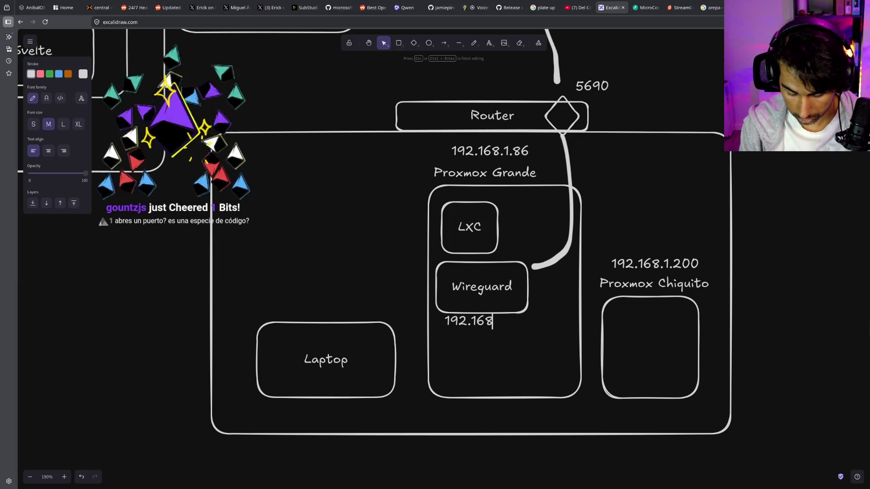
{"action": "type", "text": ".1.81"}
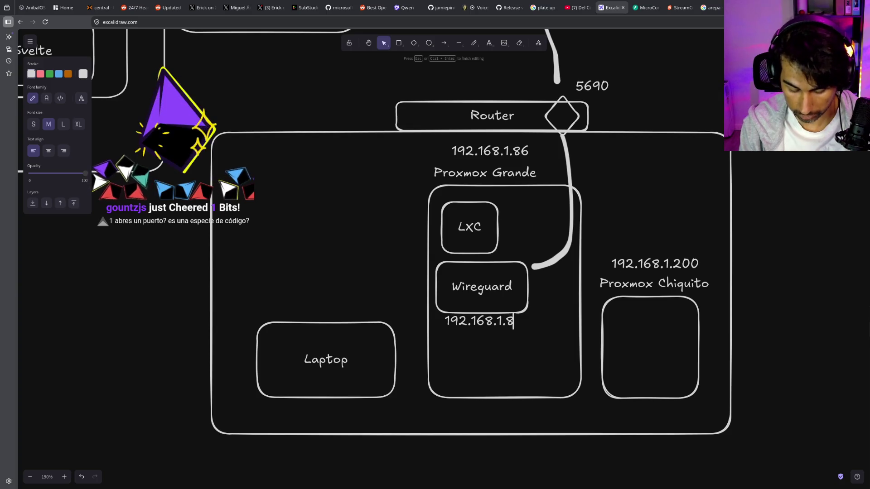
{"action": "key", "text": "Escape"}
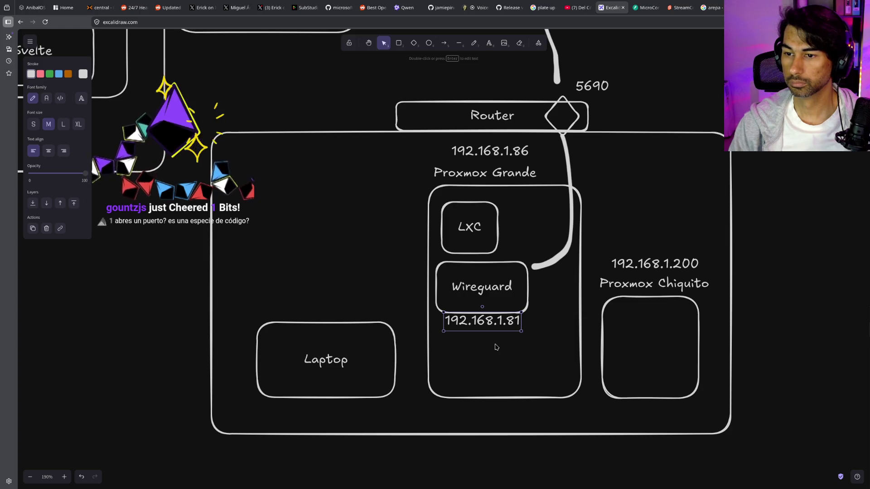
{"action": "left_click_drag", "start_coordinate": [497, 323], "coordinate": [493, 327]}
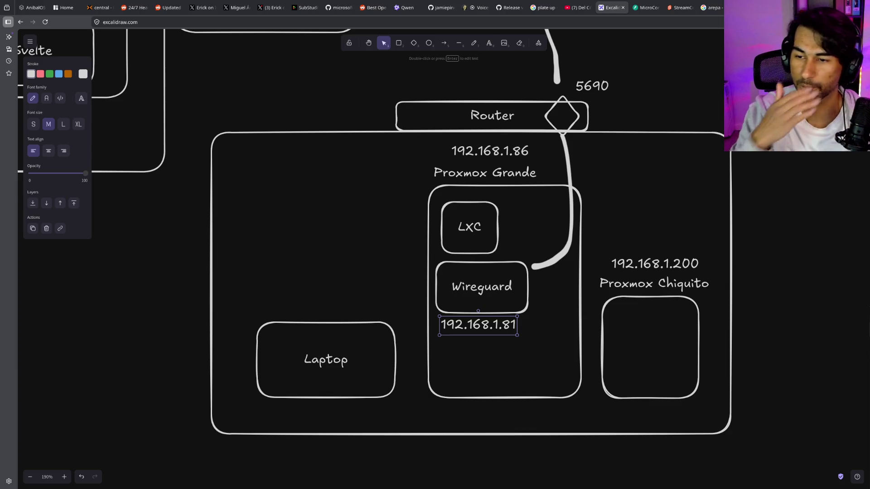
Start a new text element above the diagram
{"action": "scroll", "coordinate": [673, 200], "scroll_direction": "up", "scroll_amount": 5}
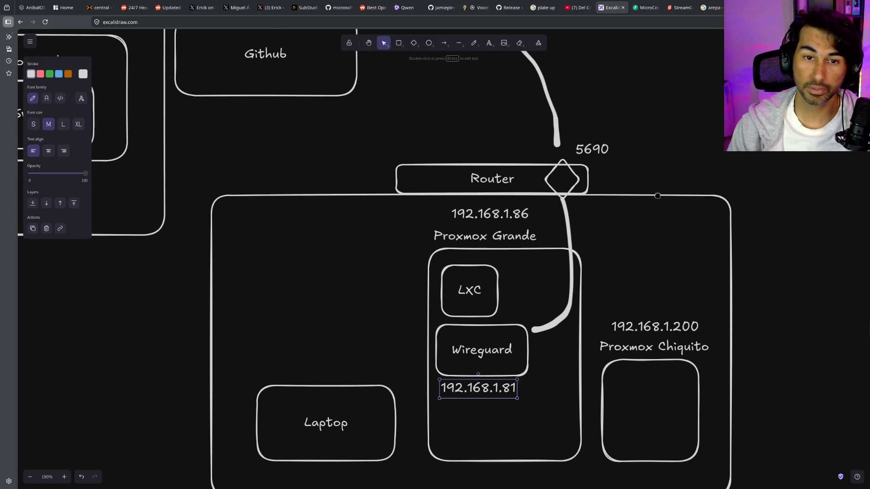
{"action": "scroll", "coordinate": [516, 88], "scroll_direction": "down", "scroll_amount": 4}
{"action": "scroll", "coordinate": [508, 86], "scroll_direction": "up", "scroll_amount": 5}
{"action": "scroll", "coordinate": [507, 85], "scroll_direction": "up", "scroll_amount": 1}
{"action": "left_click", "coordinate": [489, 42]}
{"action": "scroll", "coordinate": [514, 152], "scroll_direction": "up", "scroll_amount": 3}
{"action": "left_click", "coordinate": [430, 115]}
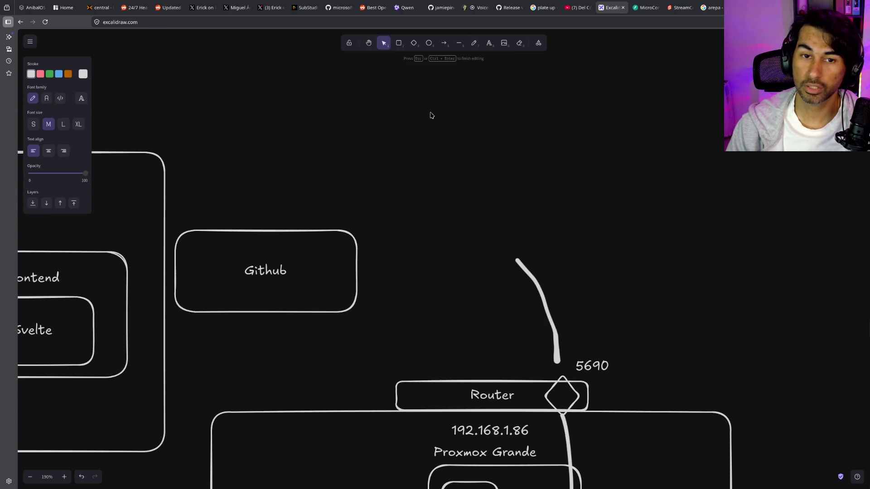
Draw a box labelled DUCKDNS and place it above the Router's incoming line
{"action": "mouse_move", "coordinate": [430, 97]}
{"action": "left_mouse_down"}
{"action": "mouse_move", "coordinate": [563, 169]}
{"action": "mouse_move", "coordinate": [643, 192]}
{"action": "left_mouse_up"}
{"action": "key", "text": "Return"}
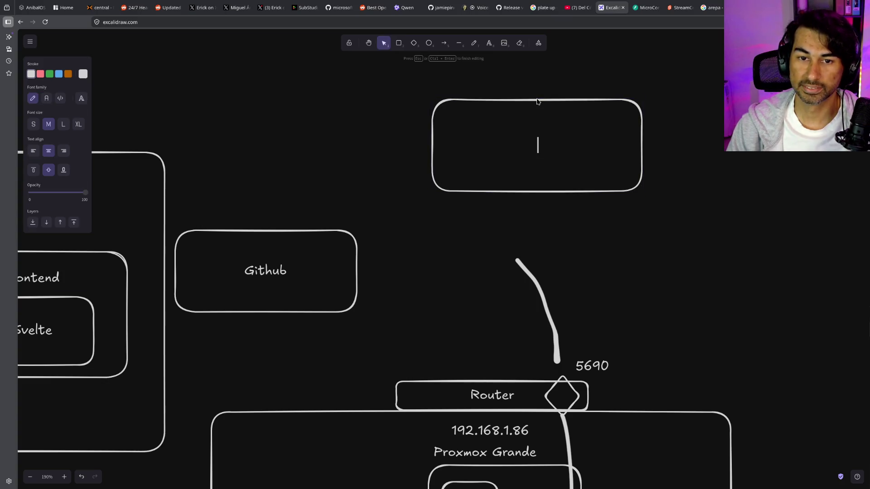
{"action": "type", "text": "DUCKDNS"}
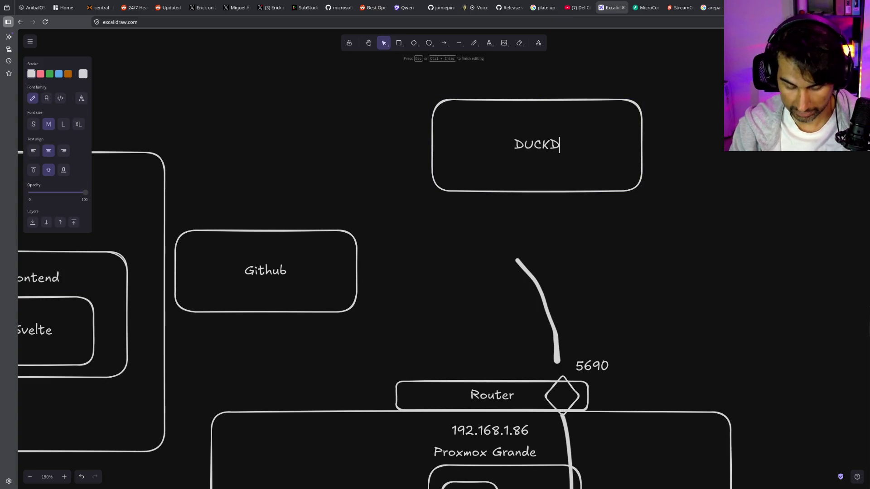
{"action": "left_click", "coordinate": [592, 200]}
{"action": "left_click_drag", "start_coordinate": [540, 133], "coordinate": [482, 187]}
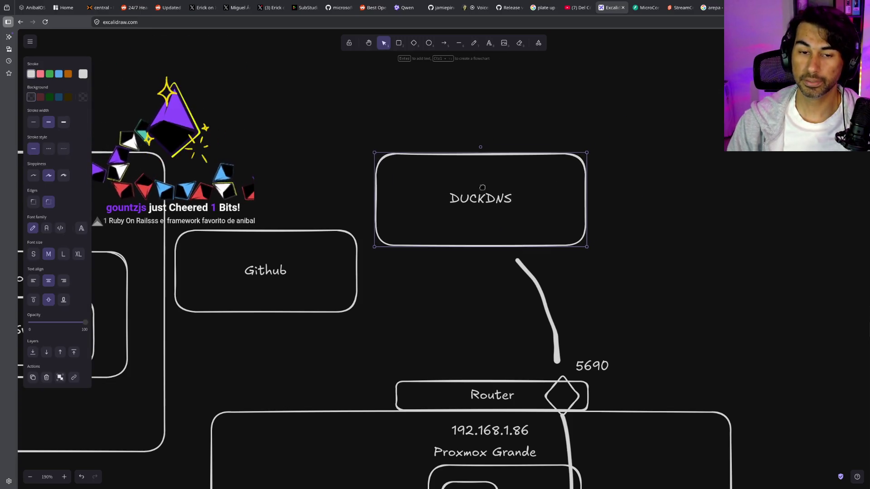
Discard an empty text label and move the DUCKDNS box slightly down
{"action": "left_click", "coordinate": [489, 46]}
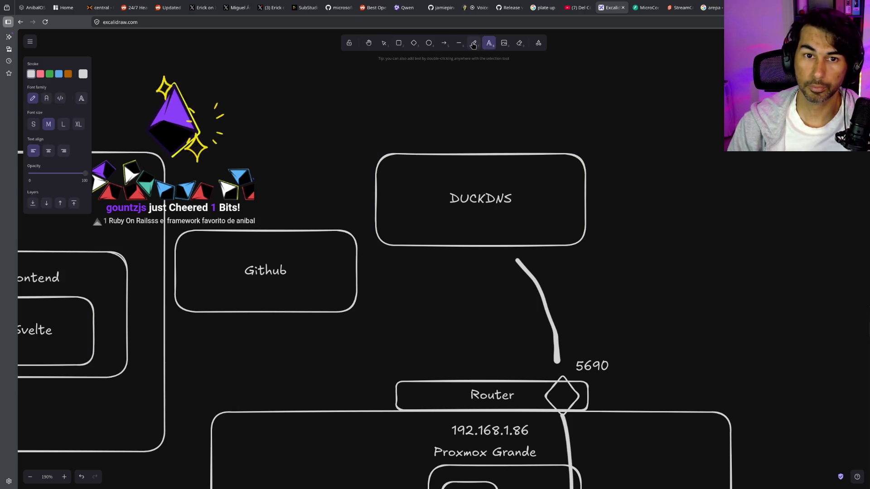
{"action": "left_click", "coordinate": [418, 361]}
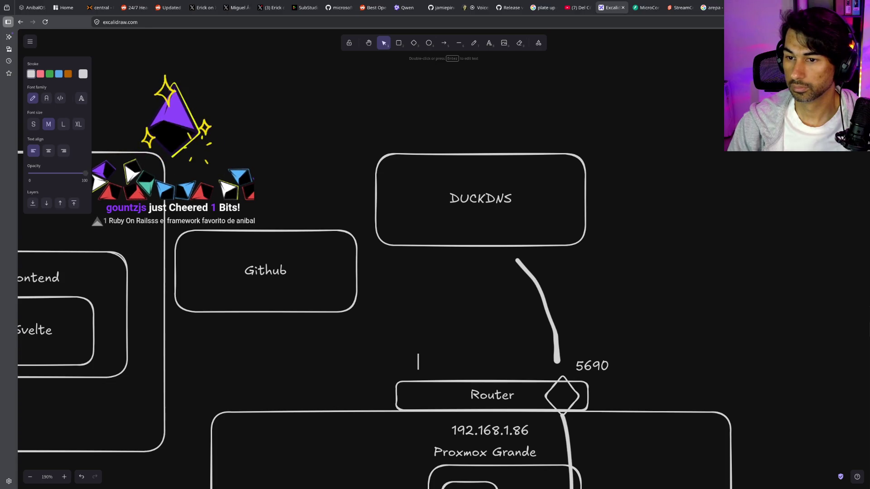
{"action": "key", "text": "Escape"}
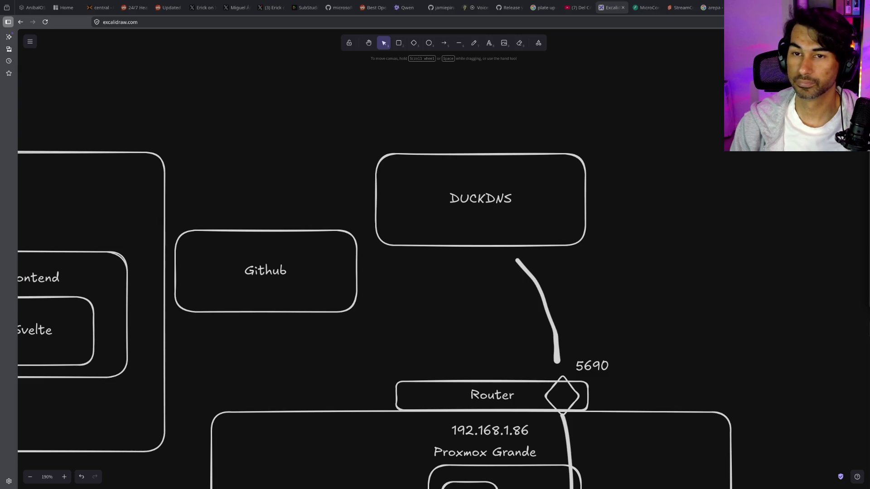
{"action": "left_click_drag", "start_coordinate": [485, 193], "coordinate": [486, 203]}
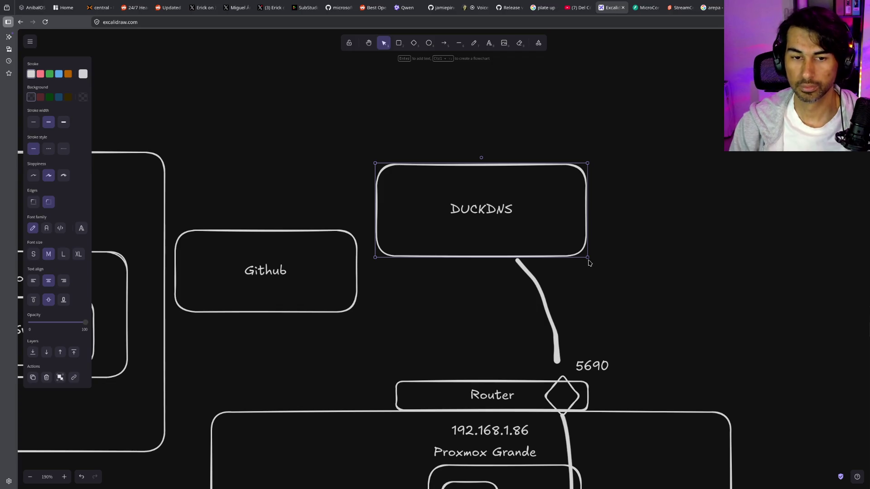
Extend the curved link below DUCKDNS so its end reaches the Router diamond
{"action": "scroll", "coordinate": [591, 261], "scroll_direction": "down", "scroll_amount": 4}
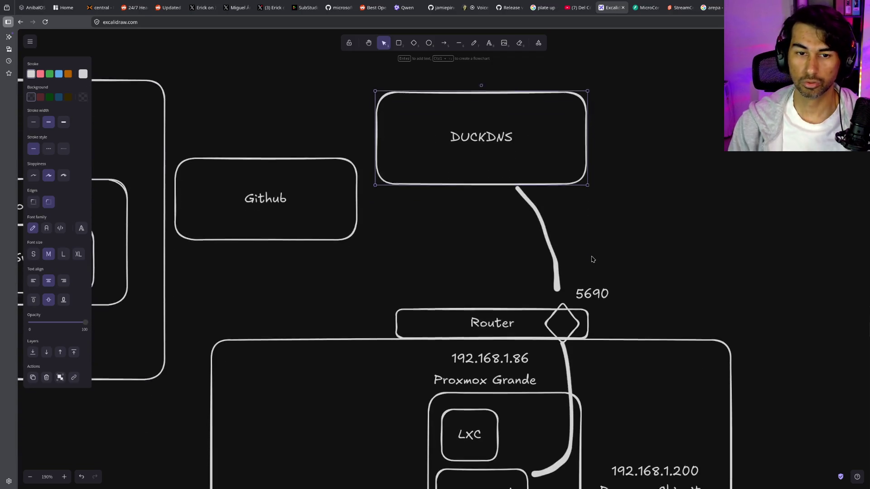
{"action": "left_click", "coordinate": [553, 230]}
{"action": "left_click_drag", "start_coordinate": [558, 270], "coordinate": [563, 278]}
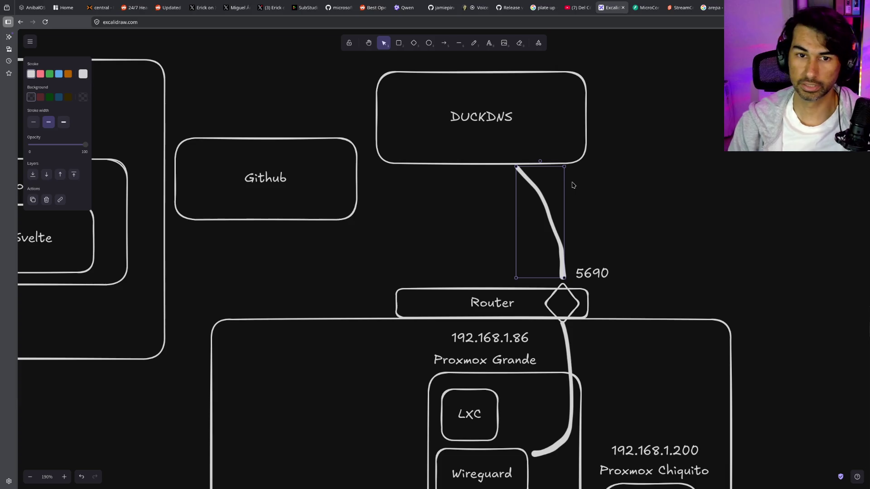
{"action": "left_click", "coordinate": [599, 177]}
Add the text 56.3.44.55 to the left of the 5690 label above Router
{"action": "scroll", "coordinate": [498, 213], "scroll_direction": "down", "scroll_amount": 1}
{"action": "scroll", "coordinate": [509, 172], "scroll_direction": "up", "scroll_amount": 1}
{"action": "left_click", "coordinate": [489, 43]}
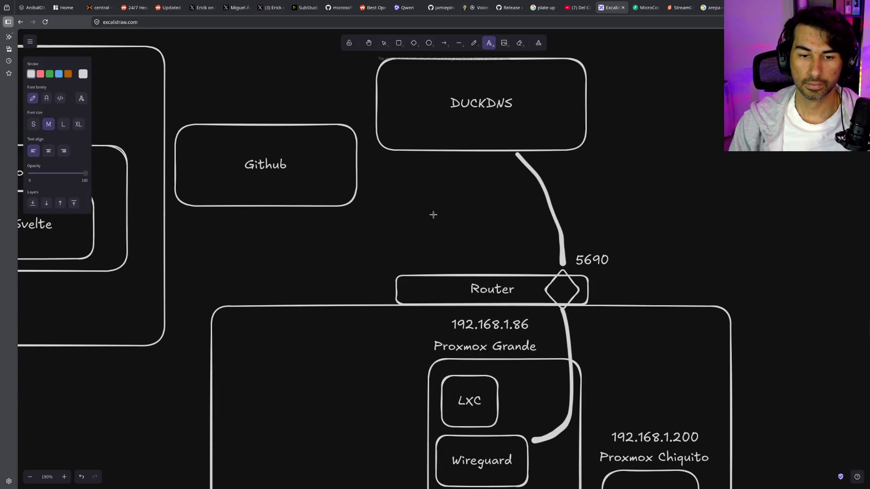
{"action": "left_click", "coordinate": [423, 250]}
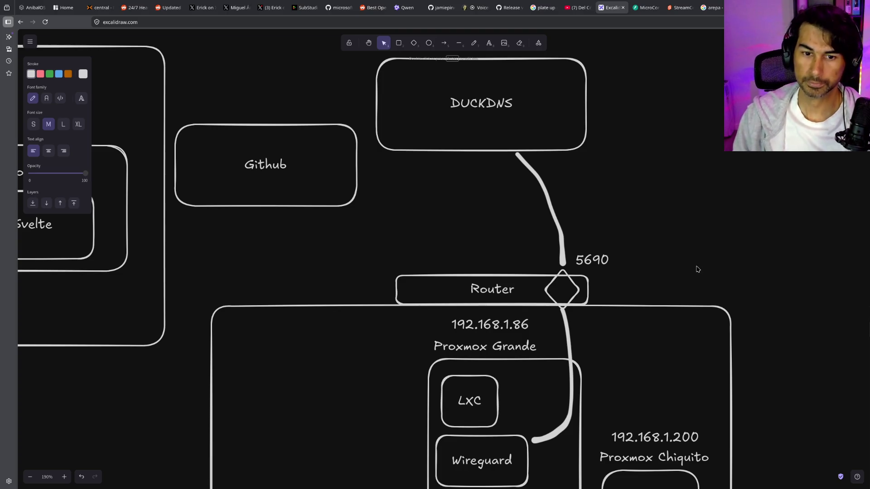
{"action": "left_click", "coordinate": [693, 232]}
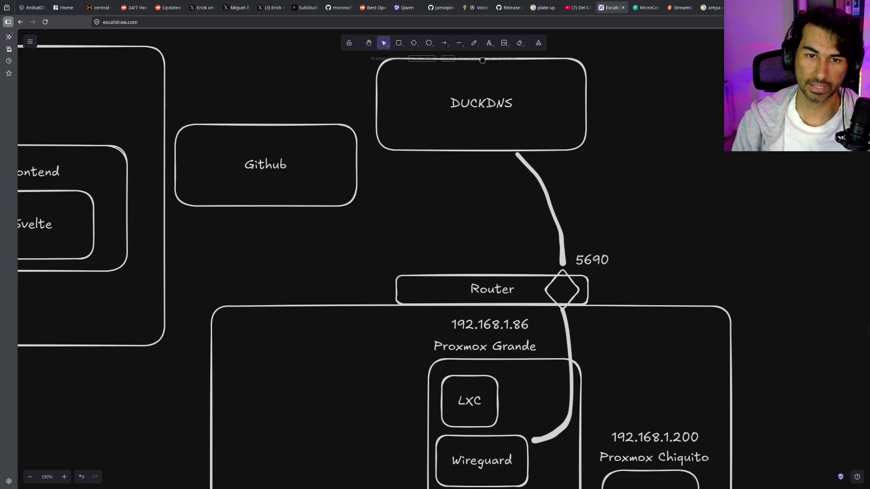
{"action": "left_click", "coordinate": [490, 44]}
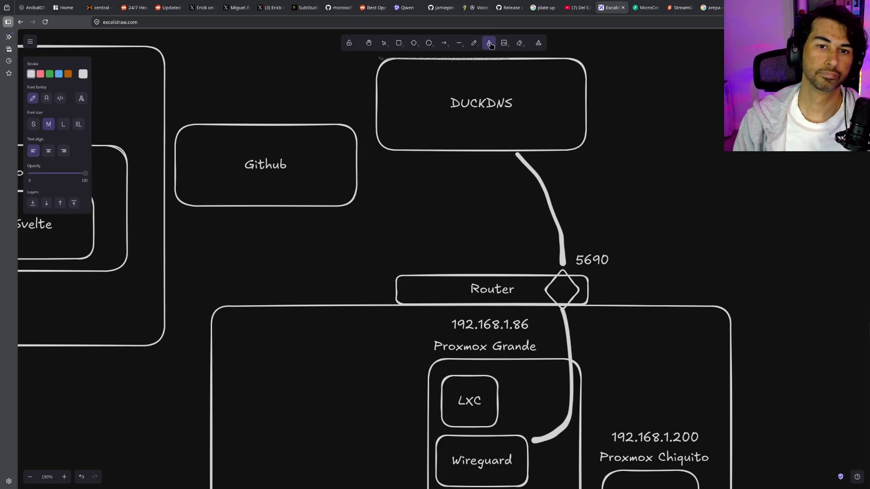
{"action": "left_click", "coordinate": [419, 253]}
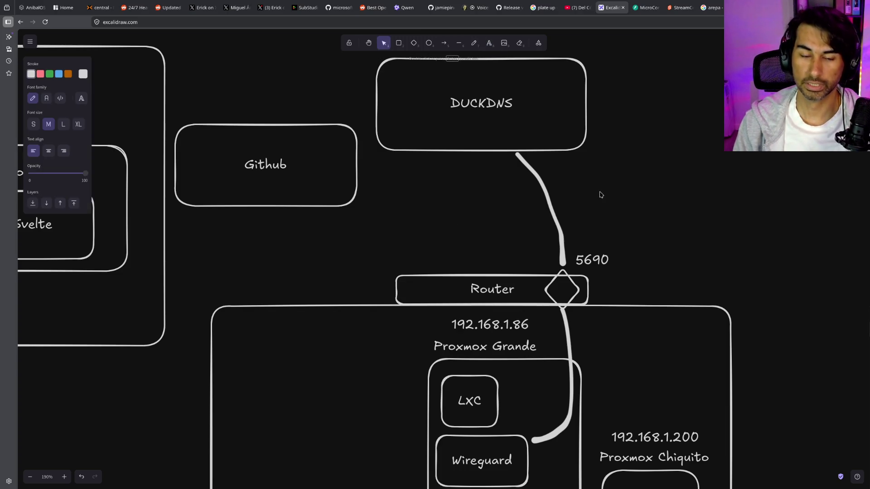
{"action": "type", "text": "192"}
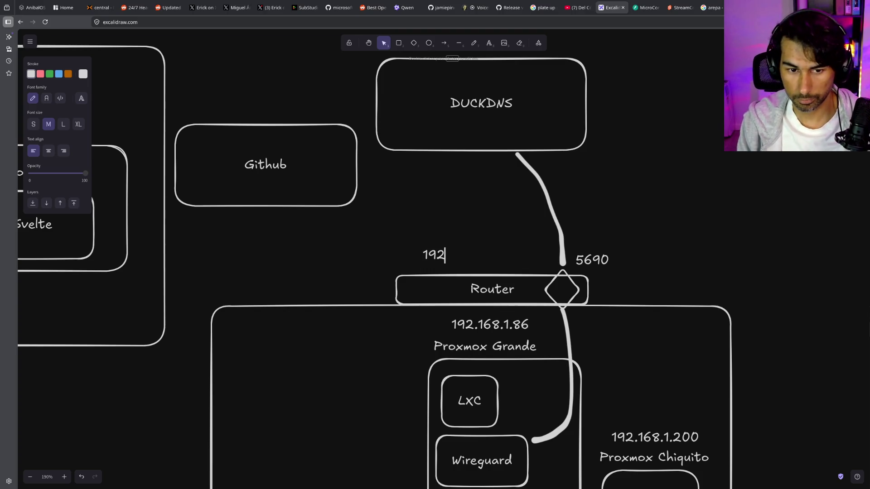
{"action": "key", "text": "BackSpace"}
{"action": "key", "text": "BackSpace"}
{"action": "key", "text": "BackSpace"}
{"action": "type", "text": "56"}
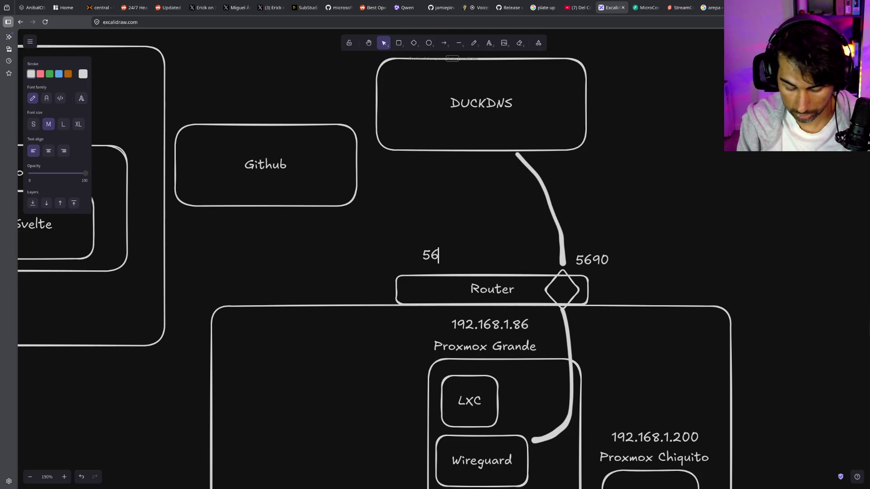
{"action": "type", "text": ".3.44.55"}
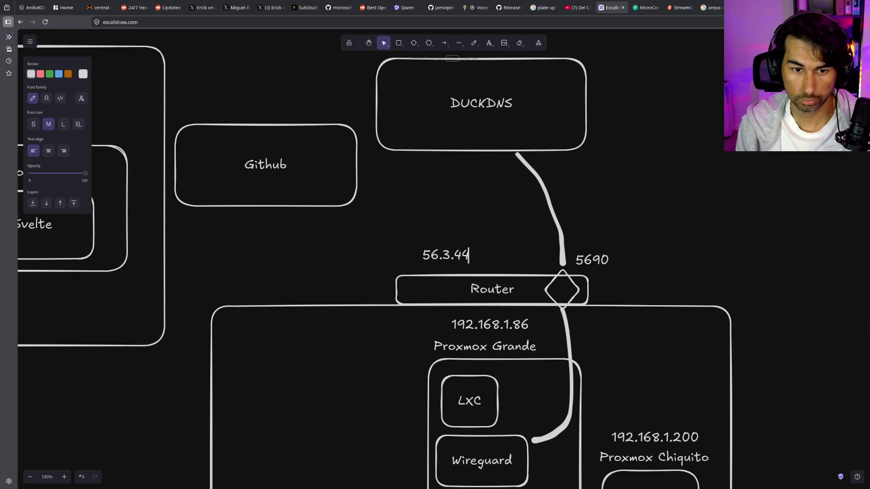
{"action": "left_click", "coordinate": [489, 232]}
Move the IP label just above Router, bring 5690 beside it, and nudge 192.168.1.81 right
{"action": "left_click", "coordinate": [484, 253]}
{"action": "left_click_drag", "start_coordinate": [484, 253], "coordinate": [472, 262]}
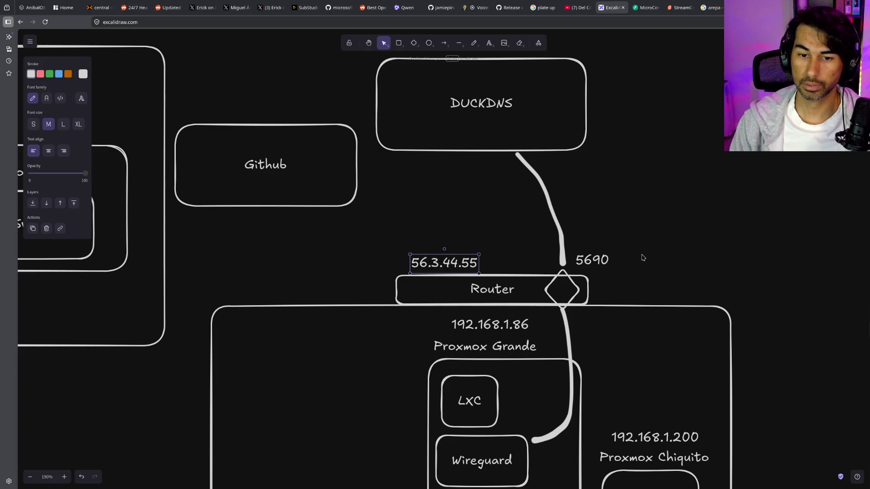
{"action": "scroll", "coordinate": [595, 210], "scroll_direction": "up", "scroll_amount": 1}
{"action": "scroll", "coordinate": [595, 210], "scroll_direction": "down", "scroll_amount": 2}
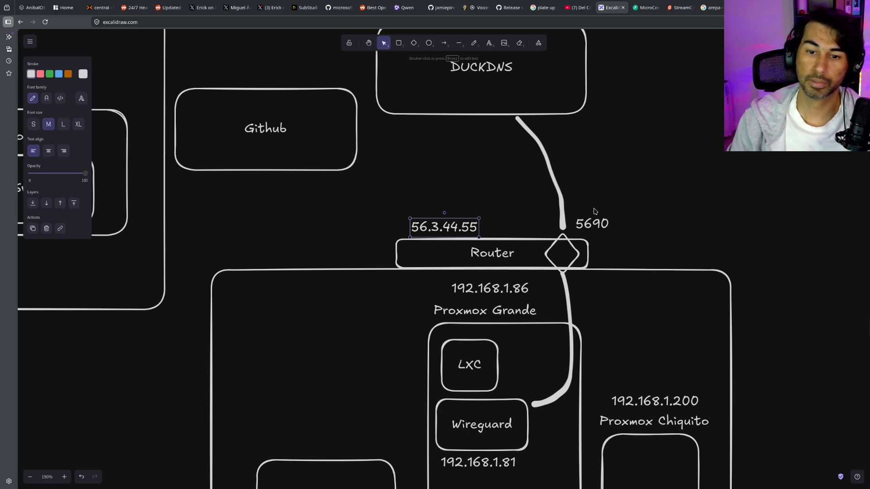
{"action": "mouse_move", "coordinate": [593, 223]}
{"action": "left_mouse_down"}
{"action": "mouse_move", "coordinate": [450, 237]}
{"action": "mouse_move", "coordinate": [505, 226]}
{"action": "left_mouse_up"}
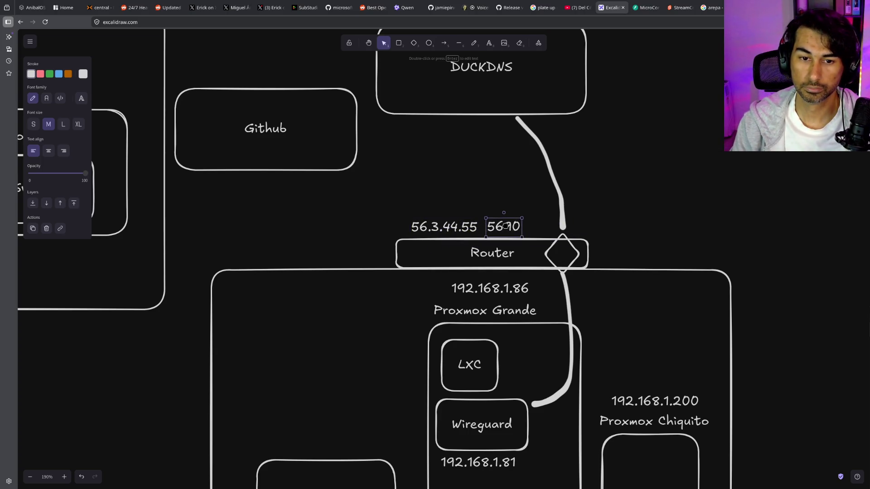
{"action": "scroll", "coordinate": [505, 225], "scroll_direction": "down", "scroll_amount": 2}
{"action": "scroll", "coordinate": [505, 226], "scroll_direction": "left", "scroll_amount": 3}
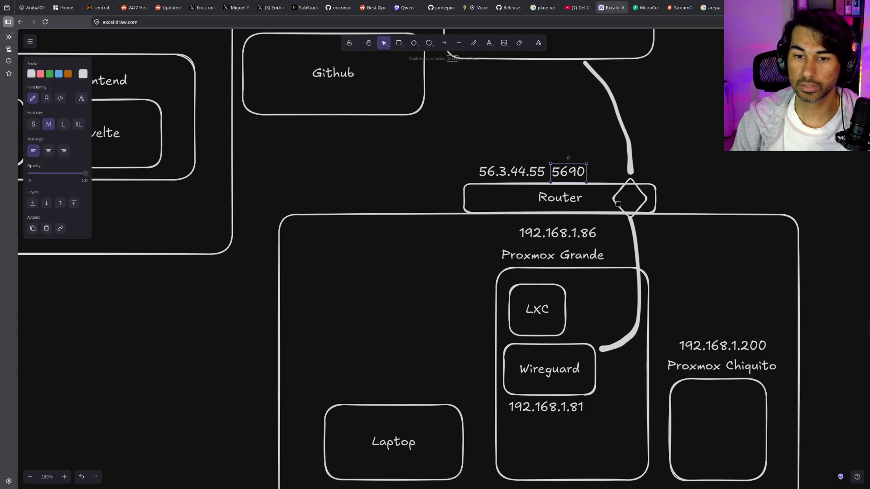
{"action": "mouse_move", "coordinate": [546, 404]}
{"action": "left_mouse_down"}
{"action": "mouse_move", "coordinate": [548, 397]}
{"action": "mouse_move", "coordinate": [549, 405]}
{"action": "left_mouse_up"}
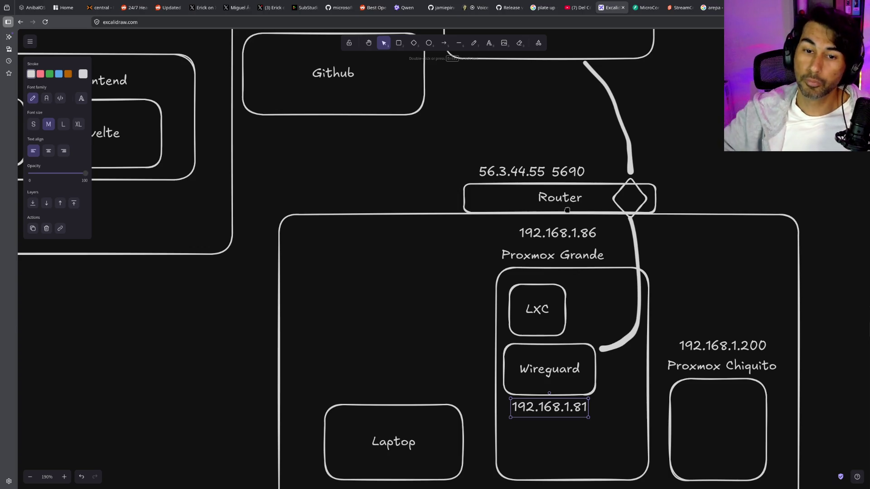
Correct the IP label to 156.3.34.55 and settle it above the Router box
{"action": "mouse_move", "coordinate": [503, 172]}
{"action": "left_mouse_down"}
{"action": "mouse_move", "coordinate": [498, 156]}
{"action": "mouse_move", "coordinate": [500, 167]}
{"action": "left_mouse_up"}
{"action": "double_click", "coordinate": [500, 167]}
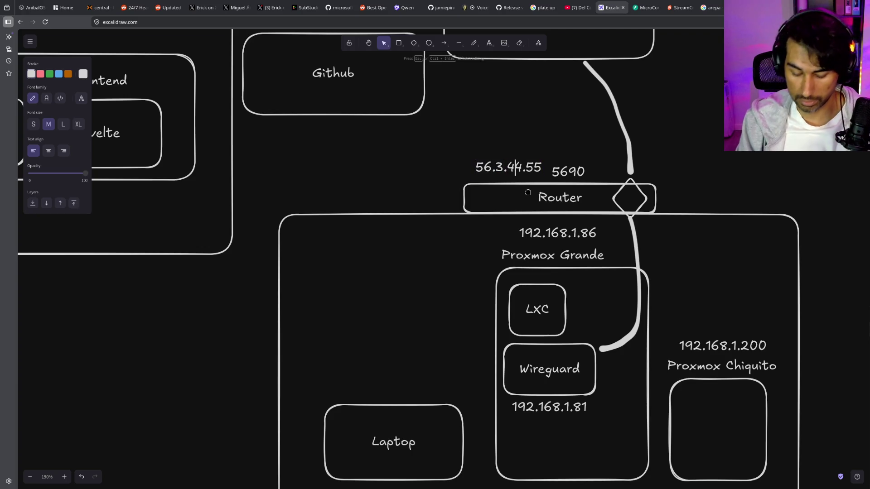
{"action": "key", "text": "BackSpace"}
{"action": "type", "text": "e"}
{"action": "key", "text": "BackSpace"}
{"action": "type", "text": "3"}
{"action": "key", "text": "Home"}
{"action": "type", "text": "1"}
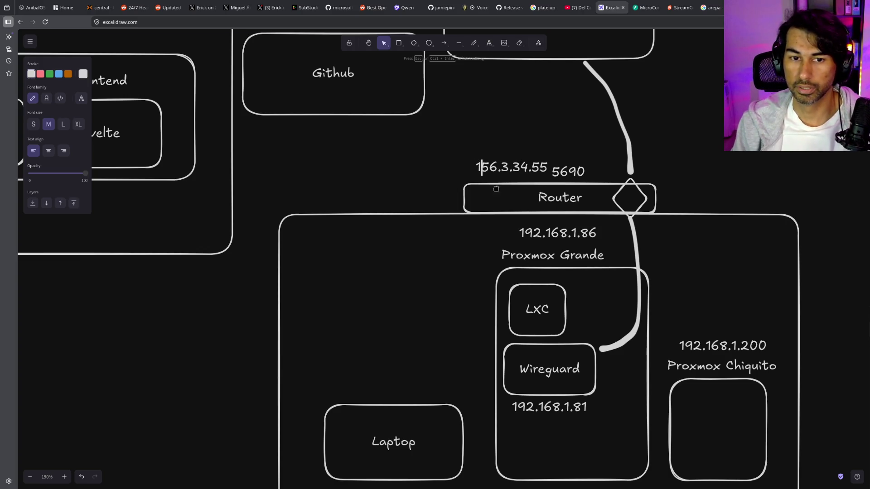
{"action": "scroll", "coordinate": [501, 218], "scroll_direction": "up", "scroll_amount": 2}
{"action": "key", "text": "Escape"}
{"action": "left_click_drag", "start_coordinate": [508, 251], "coordinate": [505, 254]}
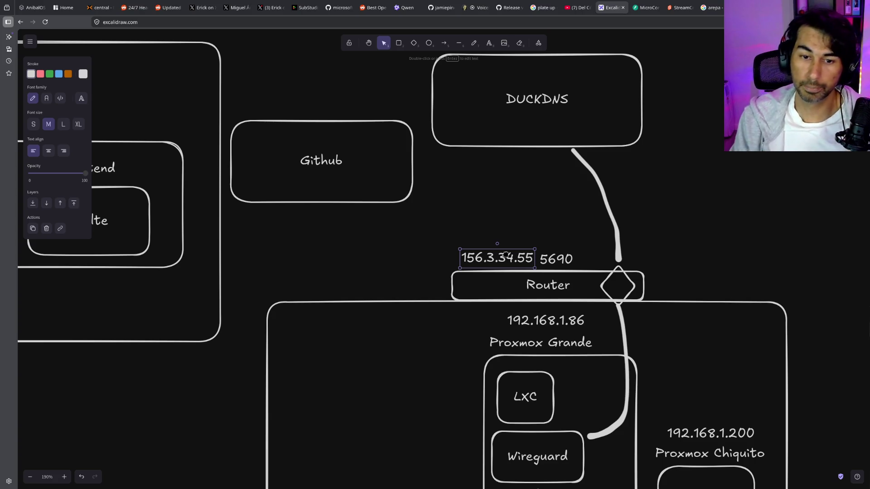
{"action": "scroll", "coordinate": [545, 198], "scroll_direction": "up", "scroll_amount": 1}
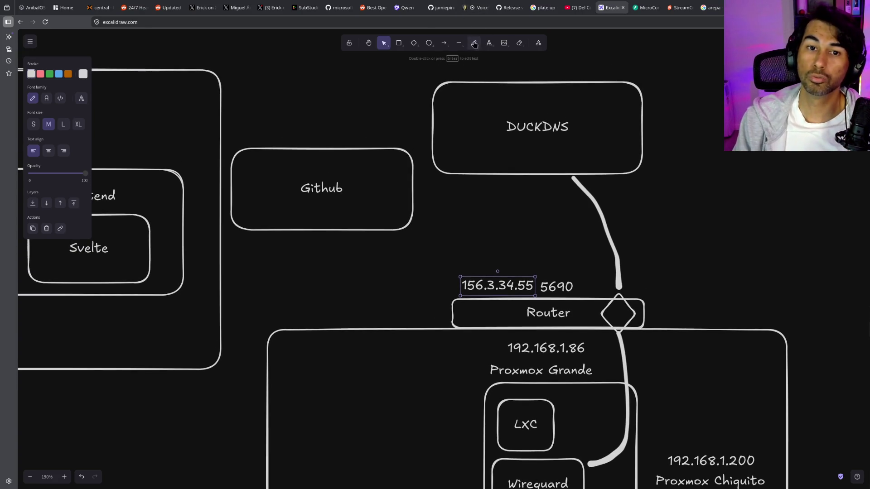
{"action": "left_click", "coordinate": [475, 46]}
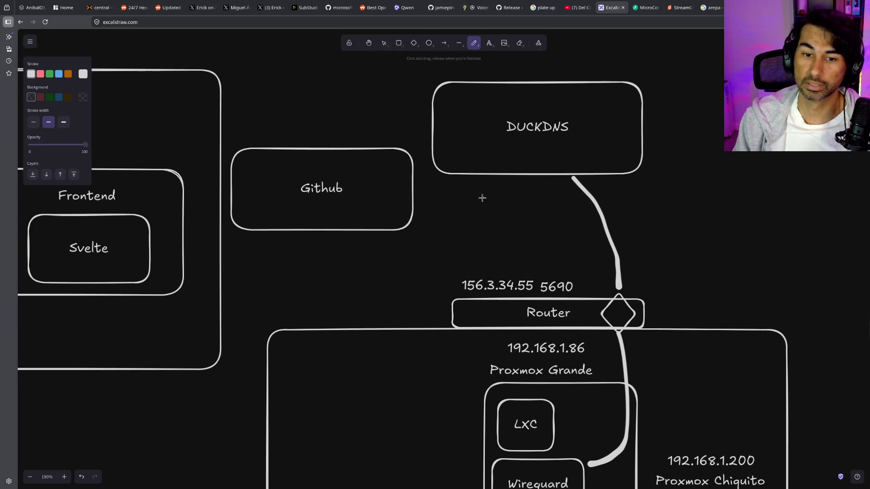
{"action": "left_click", "coordinate": [384, 44]}
{"action": "left_click_drag", "start_coordinate": [487, 285], "coordinate": [479, 160]}
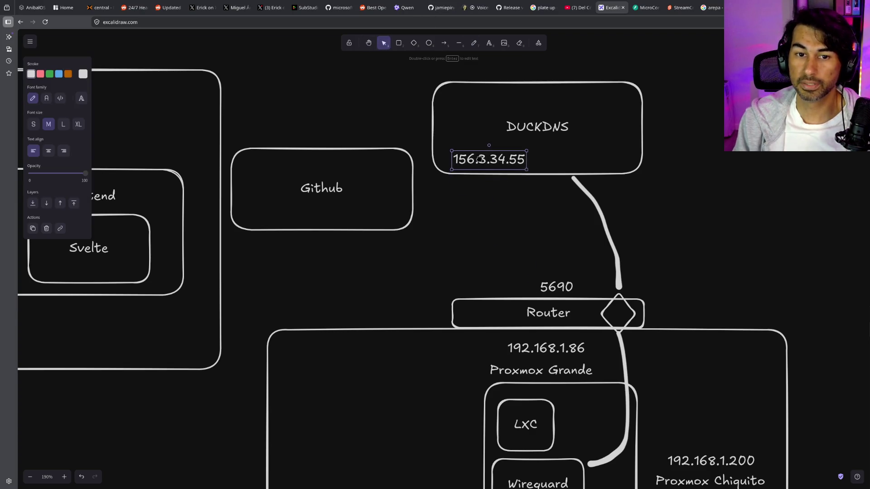
{"action": "left_click", "coordinate": [474, 43]}
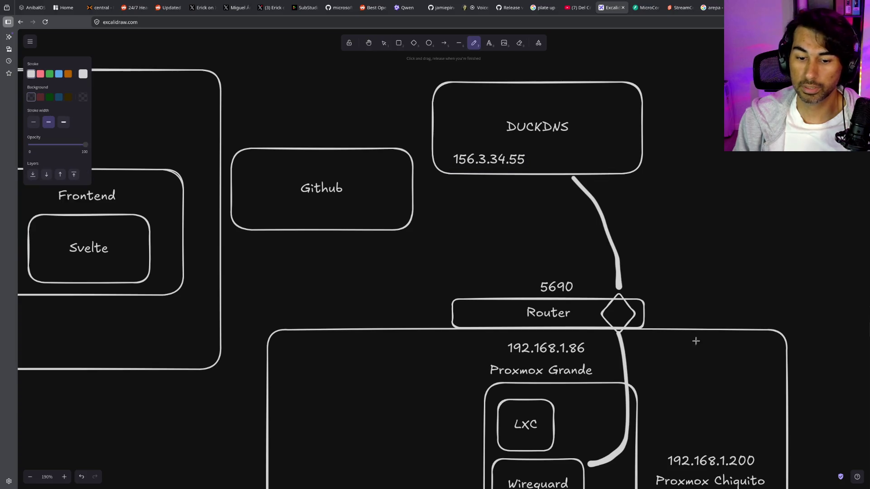
{"action": "scroll", "coordinate": [584, 372], "scroll_direction": "down", "scroll_amount": 1}
{"action": "mouse_move", "coordinate": [497, 430]}
{"action": "left_mouse_down"}
{"action": "mouse_move", "coordinate": [379, 300]}
{"action": "mouse_move", "coordinate": [433, 204]}
{"action": "mouse_move", "coordinate": [538, 128]}
{"action": "mouse_move", "coordinate": [535, 143]}
{"action": "left_mouse_up"}
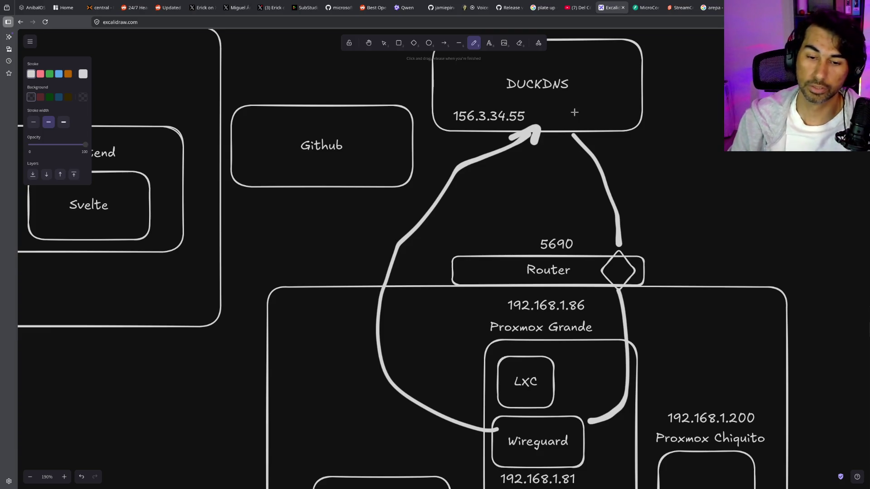
{"action": "scroll", "coordinate": [718, 173], "scroll_direction": "up", "scroll_amount": 3}
Draw a box at the top right labelled telefono
{"action": "key", "text": "r"}
{"action": "left_click_drag", "start_coordinate": [709, 97], "coordinate": [802, 216]}
{"action": "key", "text": "Return"}
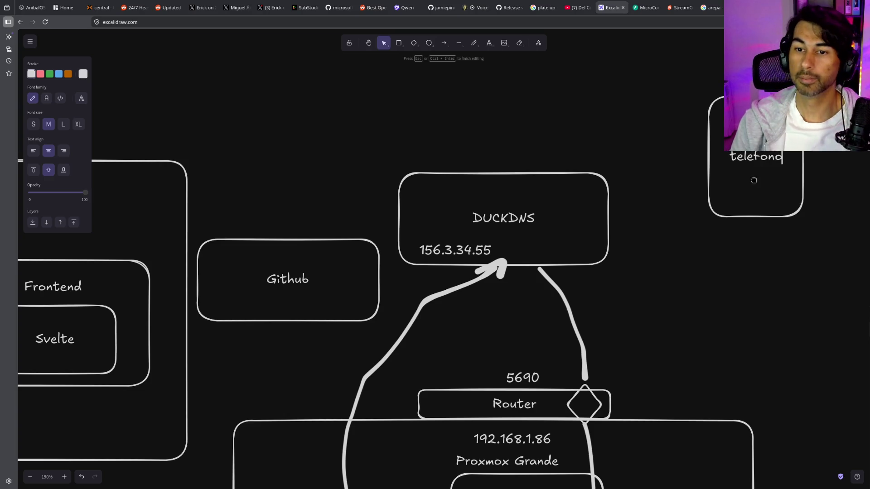
{"action": "left_click", "coordinate": [566, 79]}
{"action": "left_click", "coordinate": [473, 43]}
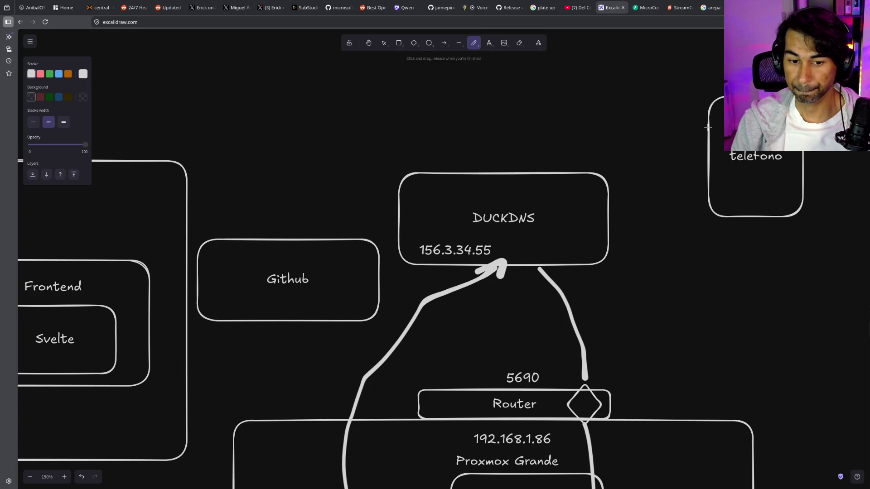
Draw an arrow from the telefono box to the space above DUCKDNS, undoing a stray stroke
{"action": "mouse_move", "coordinate": [702, 150]}
{"action": "left_mouse_down"}
{"action": "mouse_move", "coordinate": [528, 219]}
{"action": "mouse_move", "coordinate": [490, 245]}
{"action": "left_mouse_up"}
{"action": "key", "text": "ctrl+z"}
{"action": "mouse_move", "coordinate": [708, 125]}
{"action": "left_mouse_down"}
{"action": "mouse_move", "coordinate": [565, 130]}
{"action": "mouse_move", "coordinate": [562, 145]}
{"action": "mouse_move", "coordinate": [579, 138]}
{"action": "left_mouse_up"}
Add the label 'anibalos.duckdns.com' and position it above the DUCKDNS box
{"action": "left_click", "coordinate": [489, 42]}
{"action": "left_click", "coordinate": [538, 159]}
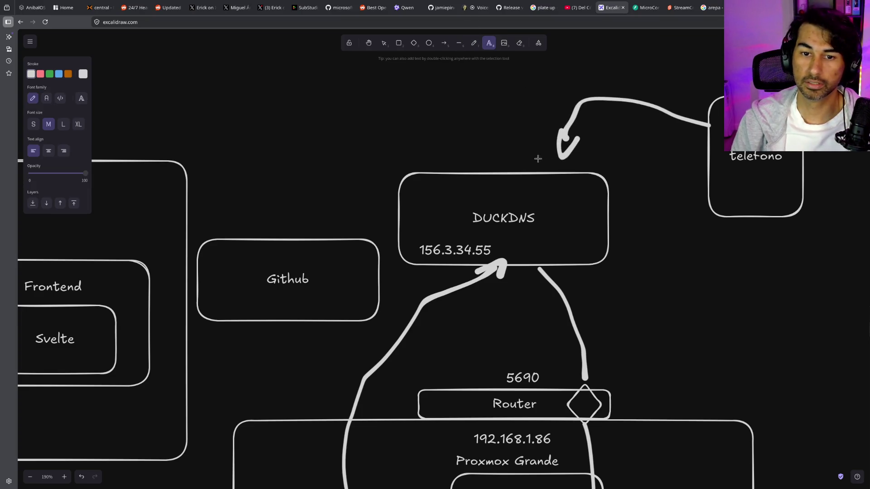
{"action": "left_click", "coordinate": [489, 43]}
{"action": "left_click", "coordinate": [408, 132]}
{"action": "type", "text": "anib"}
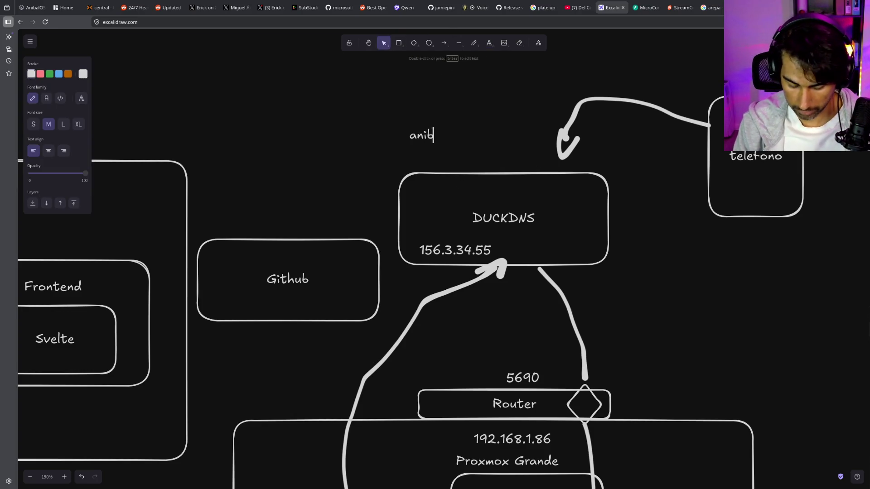
{"action": "type", "text": "alos.du"}
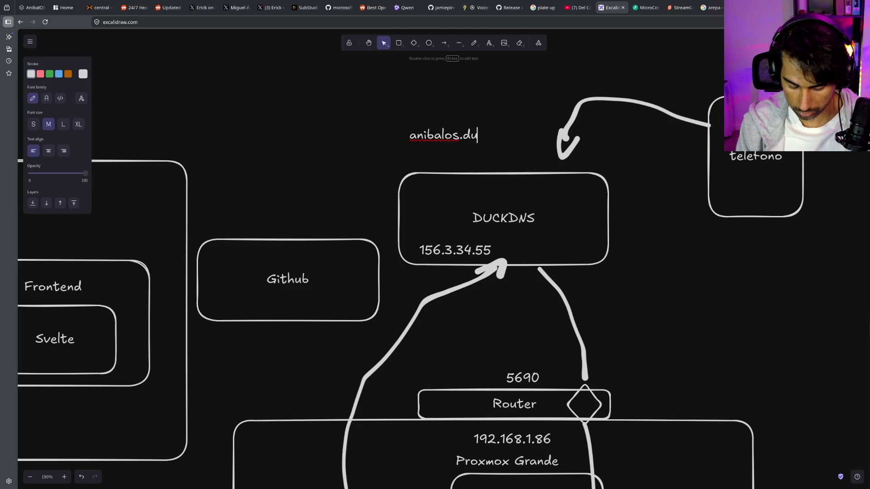
{"action": "type", "text": "ckdns.com"}
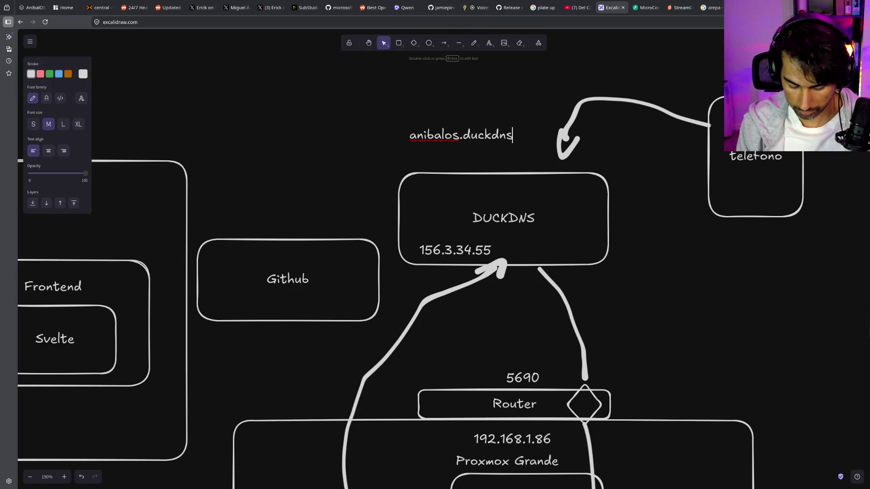
{"action": "left_click", "coordinate": [443, 184]}
{"action": "mouse_move", "coordinate": [459, 132]}
{"action": "left_mouse_down"}
{"action": "mouse_move", "coordinate": [487, 150]}
{"action": "mouse_move", "coordinate": [448, 239]}
{"action": "mouse_move", "coordinate": [468, 230]}
{"action": "left_mouse_up"}
{"action": "left_click", "coordinate": [474, 43]}
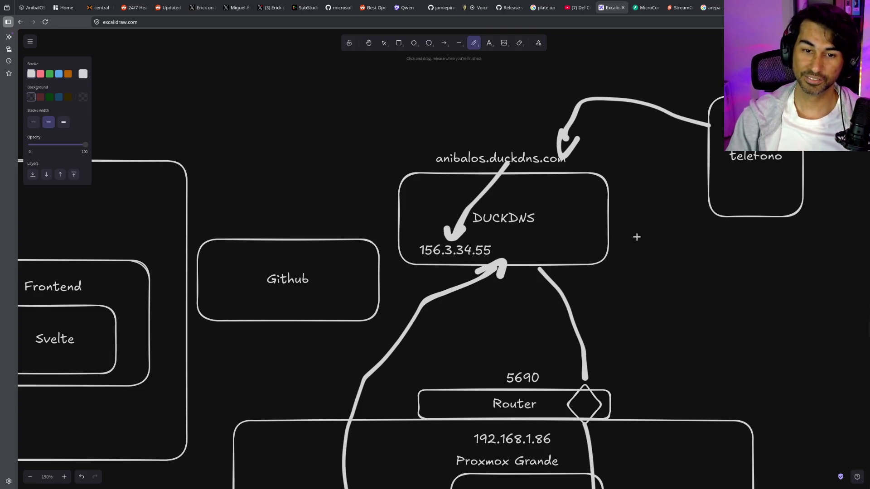
{"action": "scroll", "coordinate": [611, 141], "scroll_direction": "down", "scroll_amount": 3}
{"action": "scroll", "coordinate": [633, 154], "scroll_direction": "down", "scroll_amount": 2}
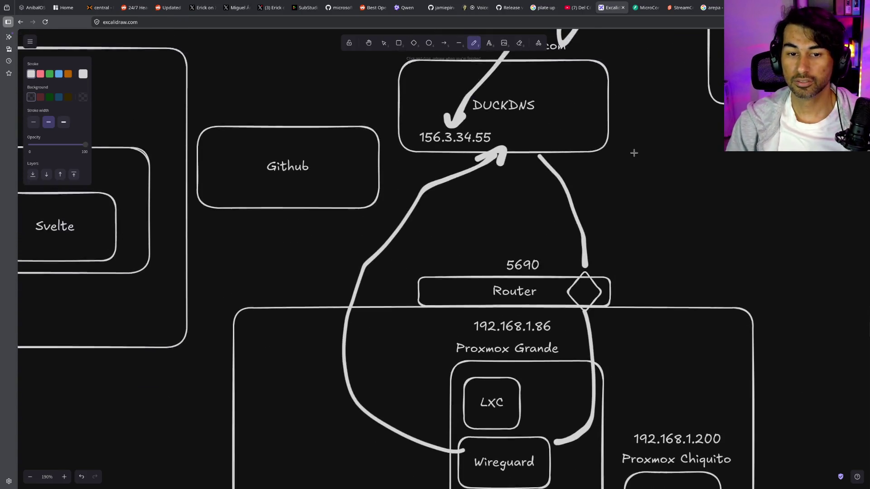
{"action": "scroll", "coordinate": [634, 151], "scroll_direction": "up", "scroll_amount": 2}
{"action": "scroll", "coordinate": [537, 90], "scroll_direction": "down", "scroll_amount": 5}
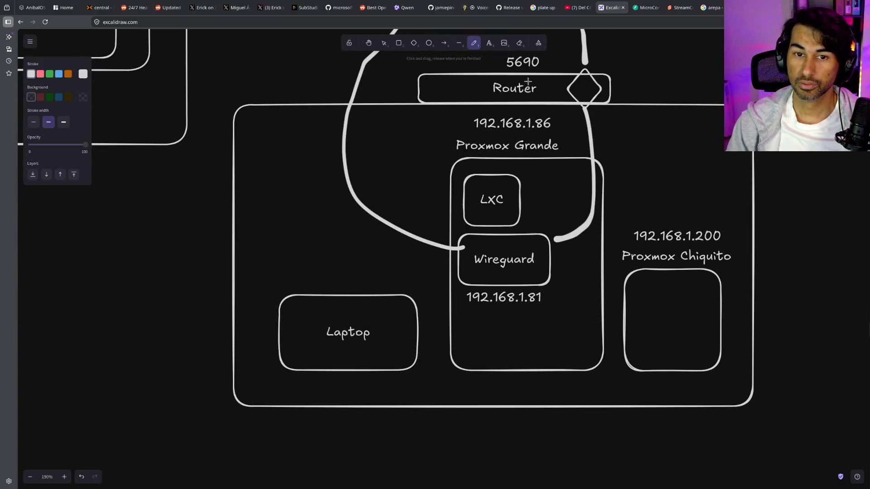
{"action": "scroll", "coordinate": [539, 289], "scroll_direction": "up", "scroll_amount": 2}
{"action": "scroll", "coordinate": [565, 278], "scroll_direction": "down", "scroll_amount": 1}
{"action": "scroll", "coordinate": [545, 191], "scroll_direction": "up", "scroll_amount": 2}
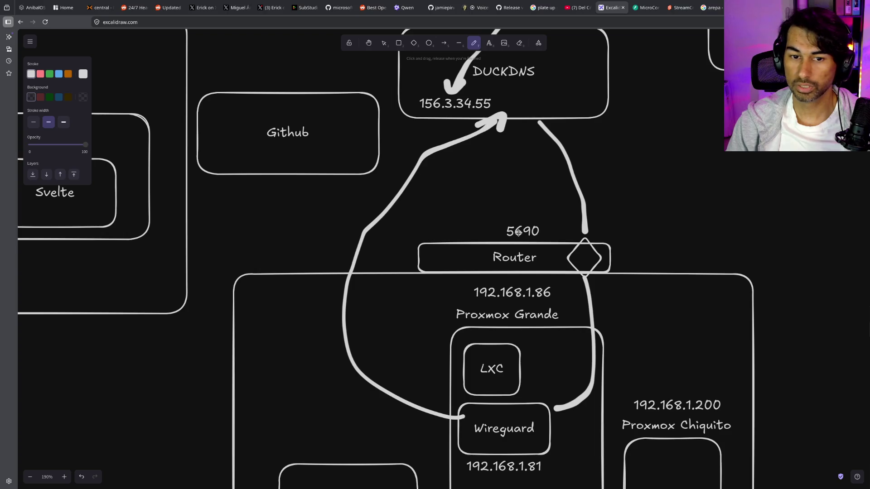
{"action": "scroll", "coordinate": [516, 316], "scroll_direction": "down", "scroll_amount": 1}
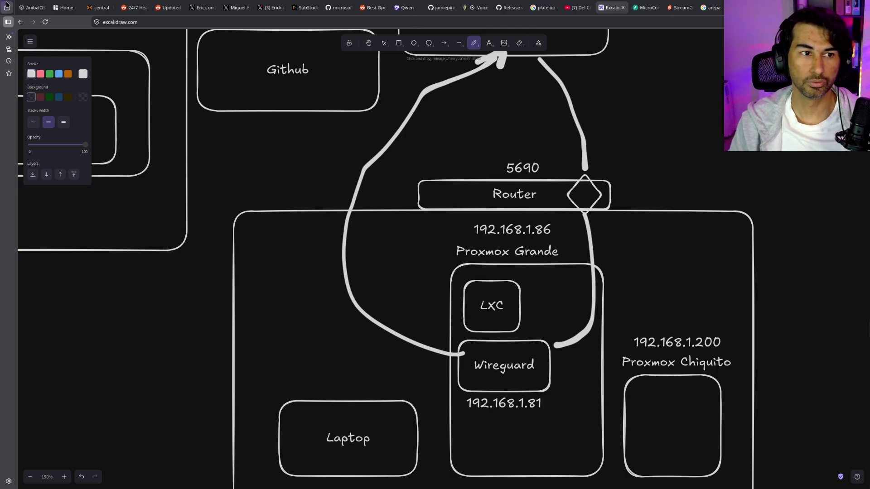
{"action": "left_click", "coordinate": [66, 7]}
Try the Wireguard tile, check the unreachable page's URL, and close the failed tab
{"action": "left_click", "coordinate": [245, 356]}
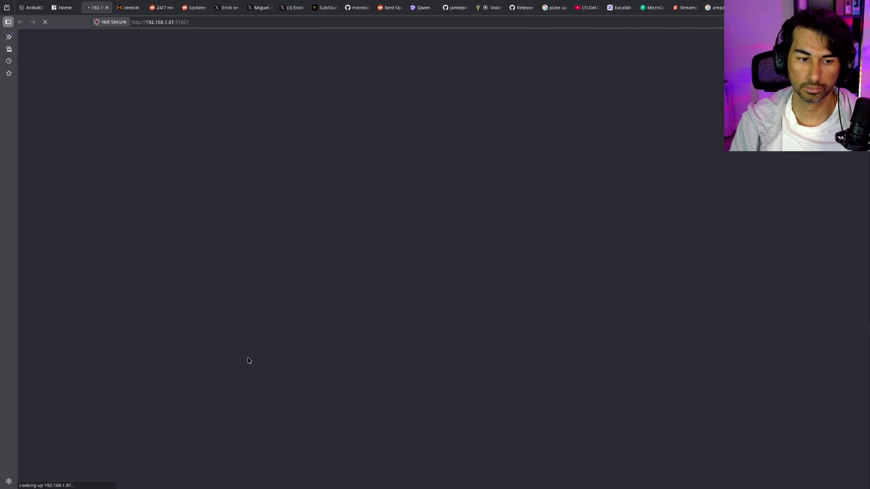
{"action": "left_click", "coordinate": [171, 23]}
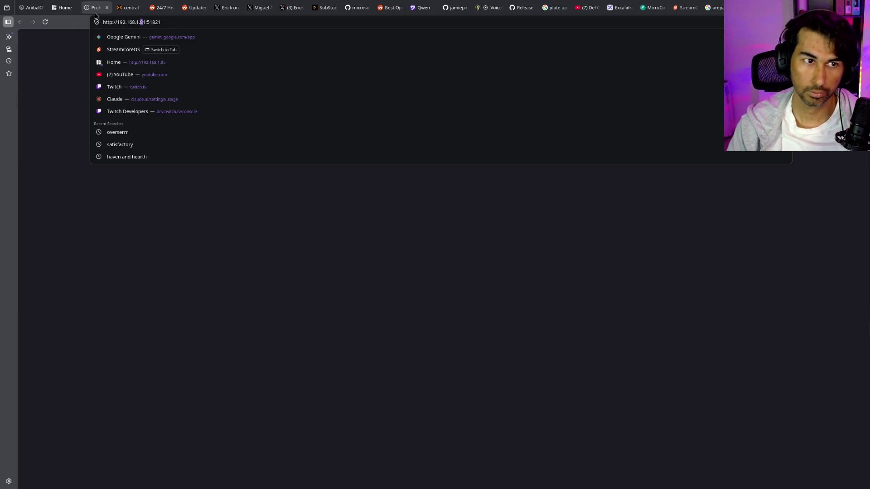
{"action": "left_click", "coordinate": [107, 7]}
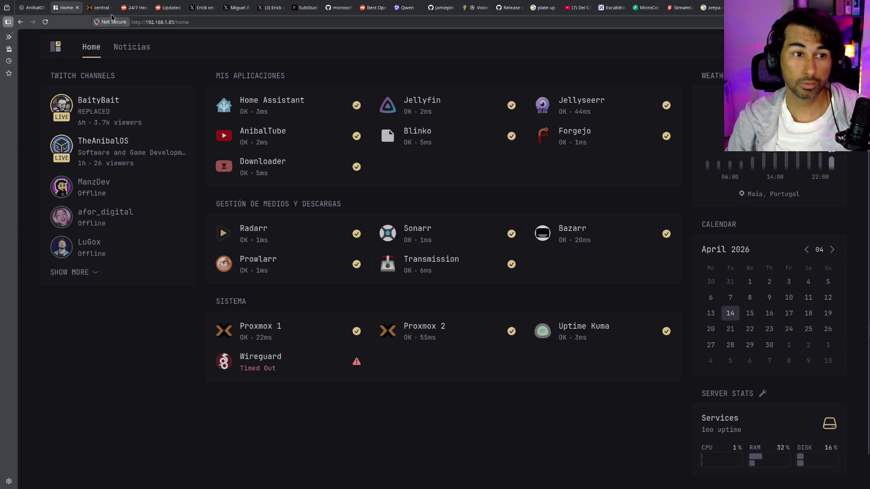
{"action": "left_click", "coordinate": [108, 8]}
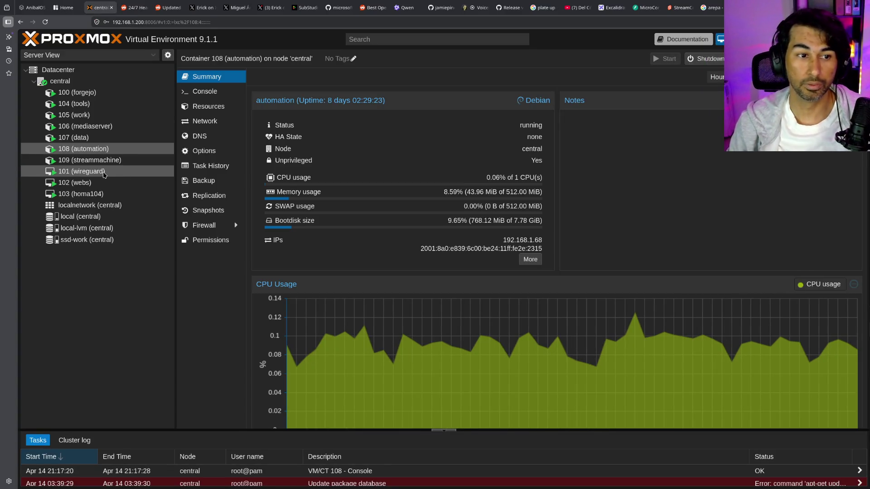
Open the console of VM 101 (wireguard), log in with the user's credentials, and clear the screen
{"action": "left_click", "coordinate": [104, 174]}
{"action": "double_click", "coordinate": [104, 174]}
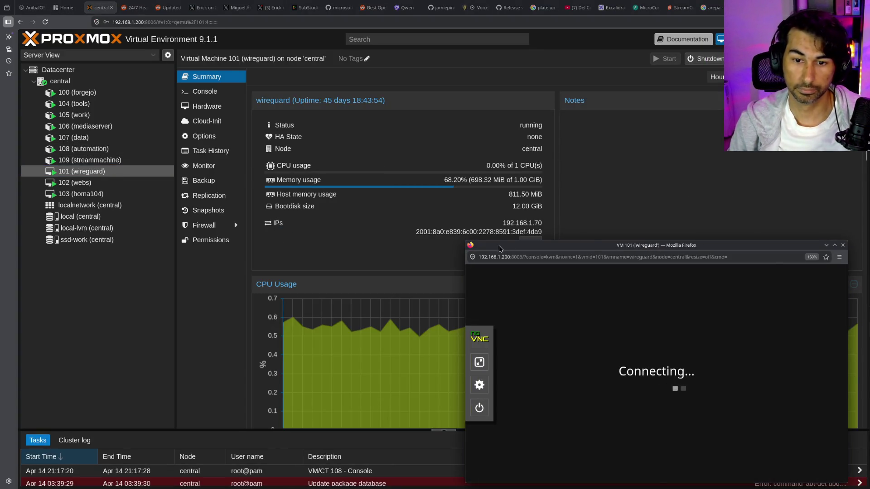
{"action": "mouse_move", "coordinate": [517, 210]}
{"action": "left_mouse_down"}
{"action": "mouse_move", "coordinate": [317, 114]}
{"action": "mouse_move", "coordinate": [324, 99]}
{"action": "left_mouse_up"}
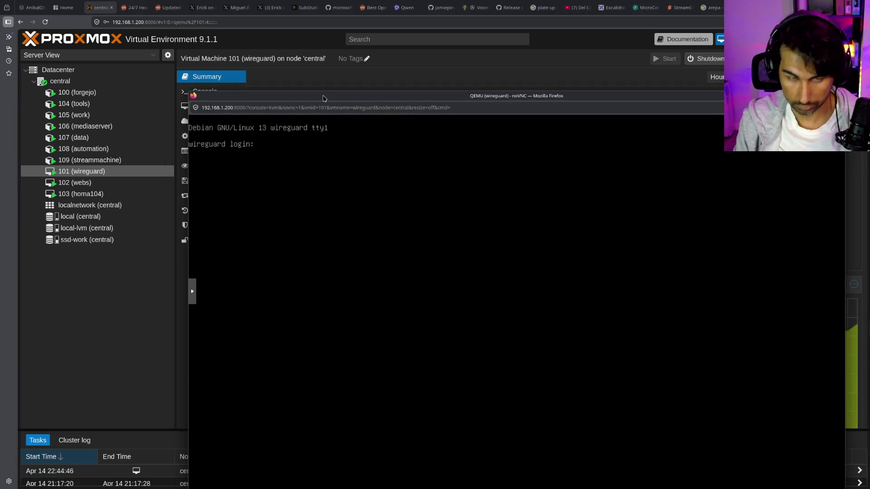
{"action": "type", "text": "anibal"}
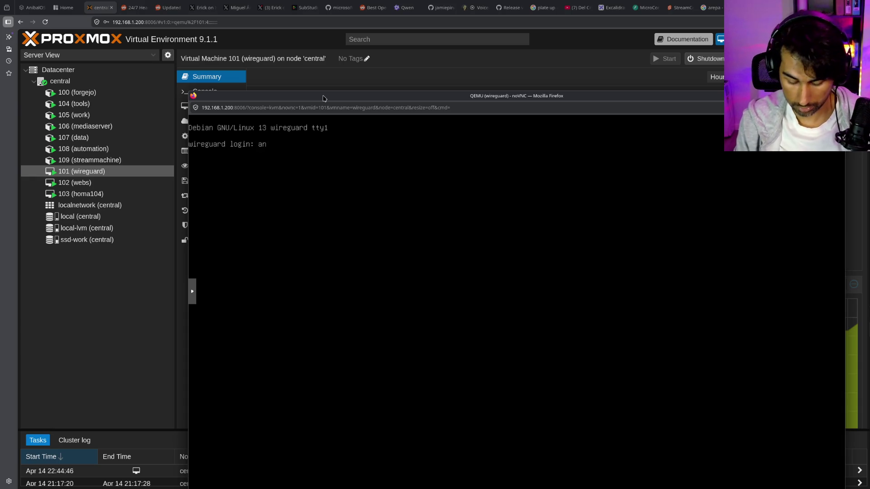
{"action": "key", "text": "Return"}
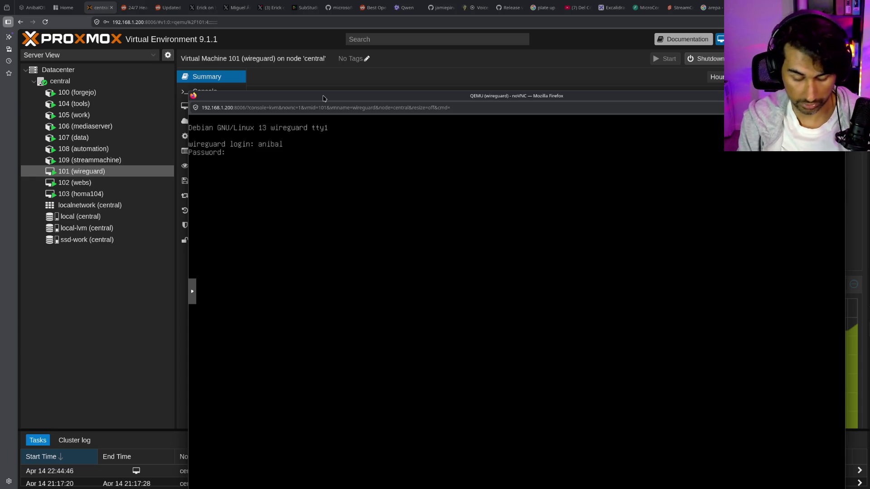
{"action": "key", "text": "Return"}
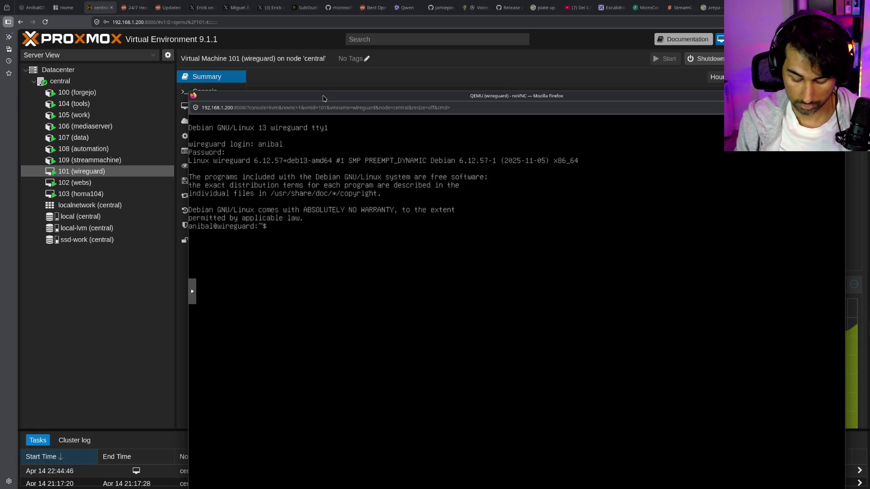
{"action": "key", "text": "ctrl+l"}
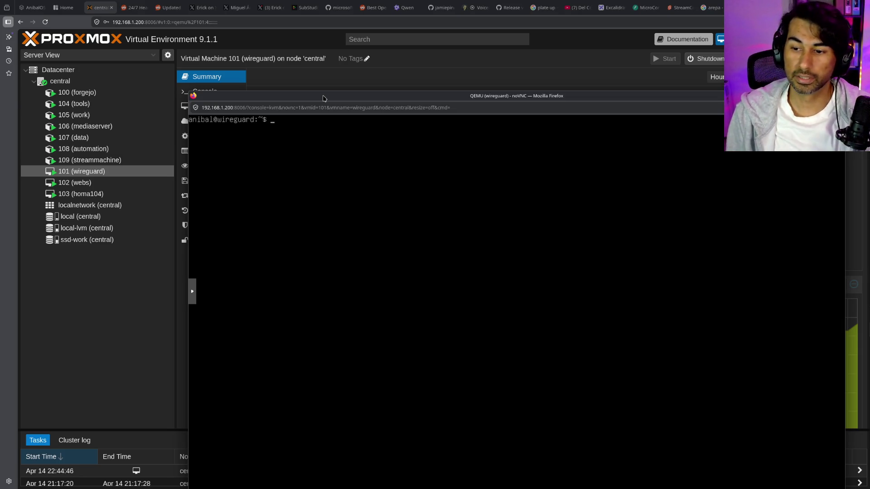
Run hostname -I in the wireguard console to get 192.168.1.70, then close the console
{"action": "left_click", "coordinate": [445, 280]}
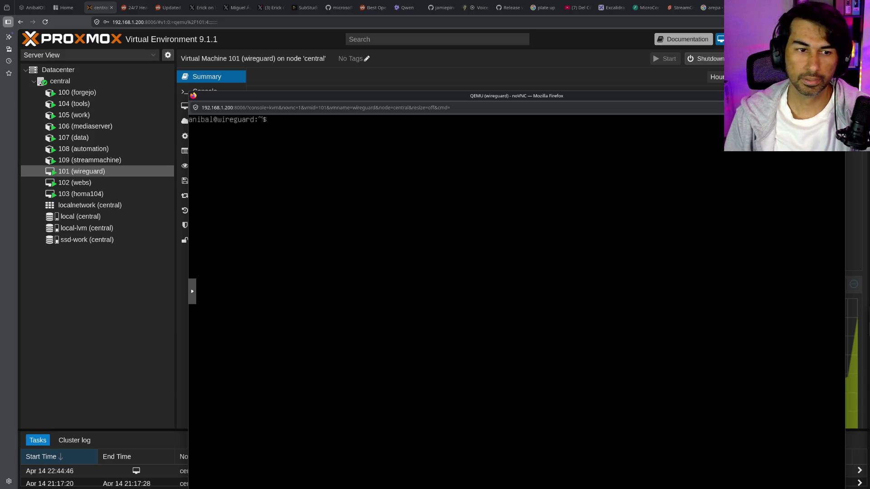
{"action": "left_click_drag", "start_coordinate": [632, 100], "coordinate": [628, 82]}
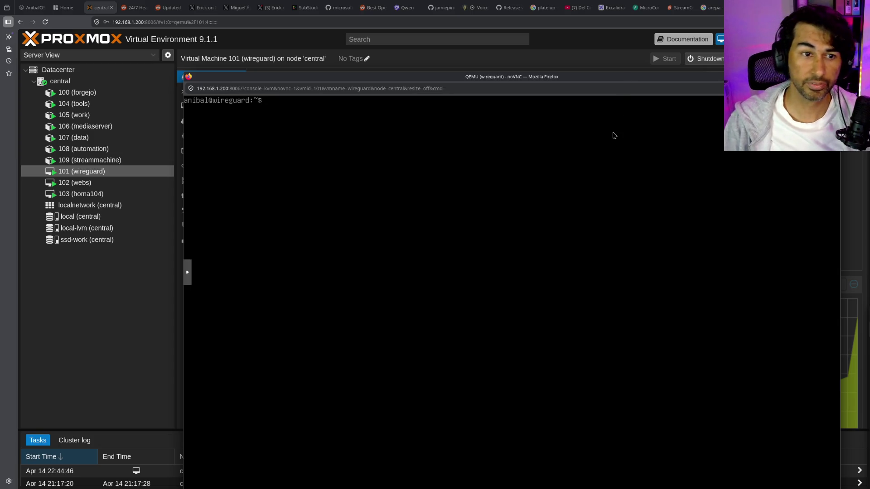
{"action": "type", "text": "hostname"}
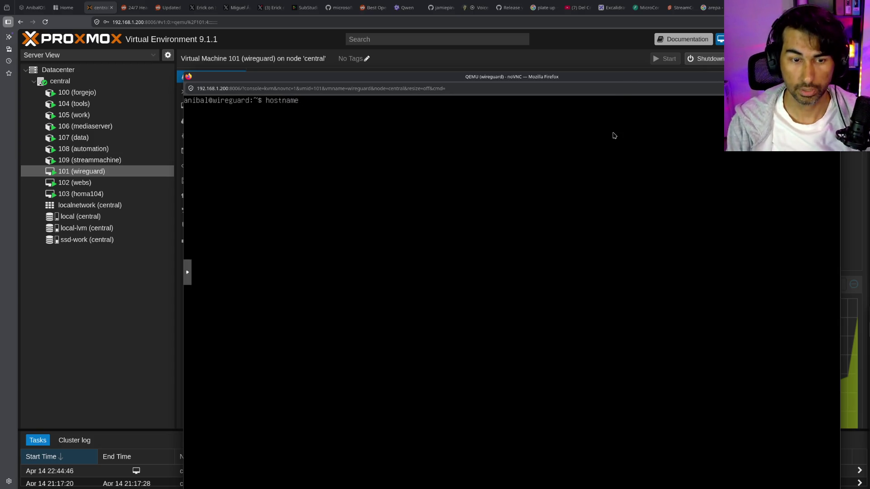
{"action": "type", "text": " -I"}
{"action": "key", "text": "Return"}
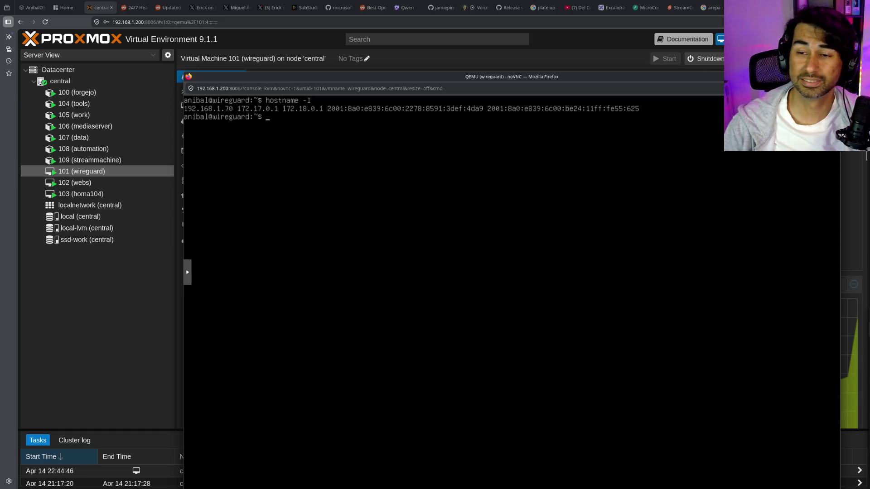
{"action": "key", "text": "ctrl+w"}
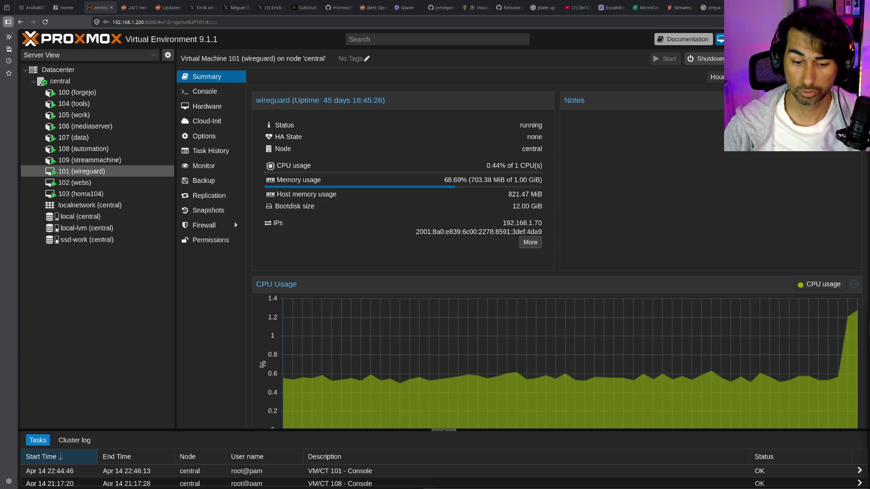
{"action": "key", "text": "alt+Tab"}
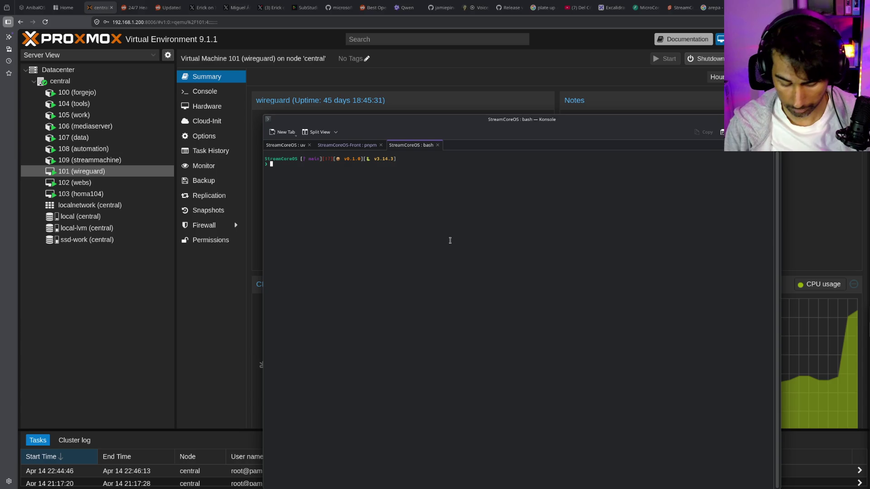
In Konsole, cd to the home directory, enlarge the text, resize the window, and clear the screen
{"action": "type", "text": "cd ~"}
{"action": "key", "text": "Return"}
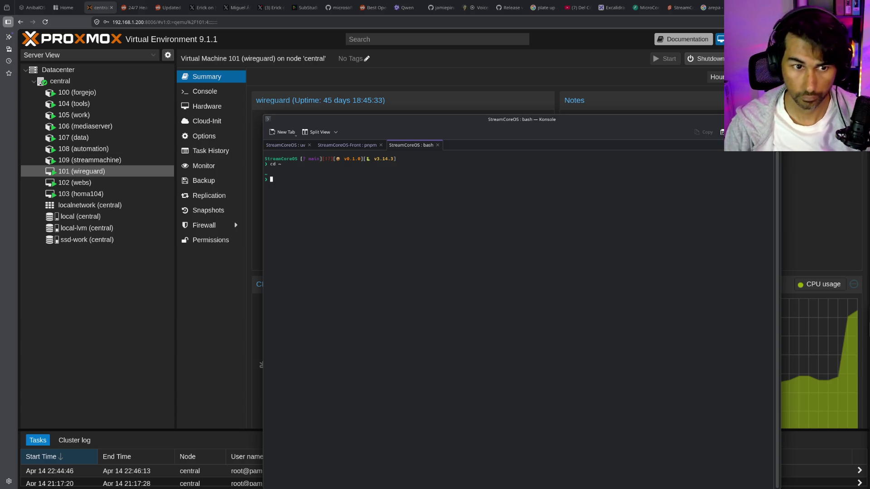
{"action": "key", "text": "ctrl+plus"}
{"action": "key", "text": "ctrl+plus"}
{"action": "key", "text": "ctrl+plus"}
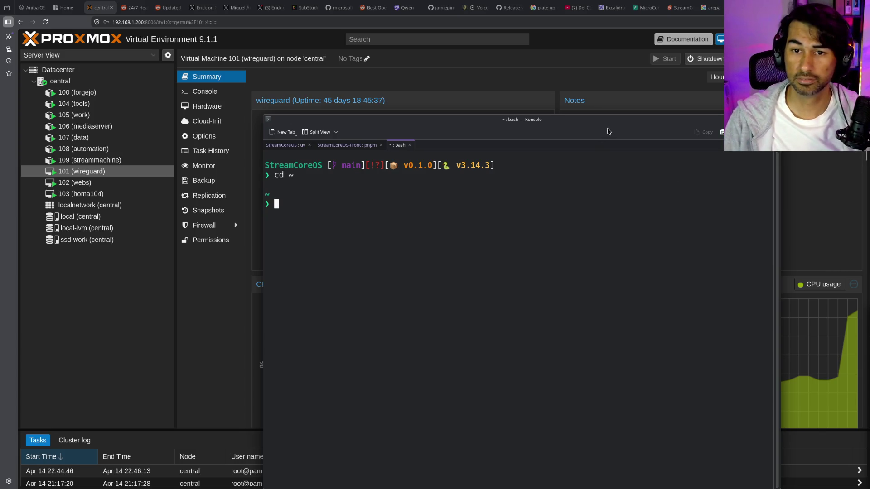
{"action": "left_click_drag", "start_coordinate": [610, 121], "coordinate": [617, 107]}
{"action": "double_click", "coordinate": [617, 106]}
{"action": "mouse_move", "coordinate": [471, 2]}
{"action": "left_mouse_down"}
{"action": "mouse_move", "coordinate": [470, 13]}
{"action": "mouse_move", "coordinate": [558, 88]}
{"action": "left_mouse_up"}
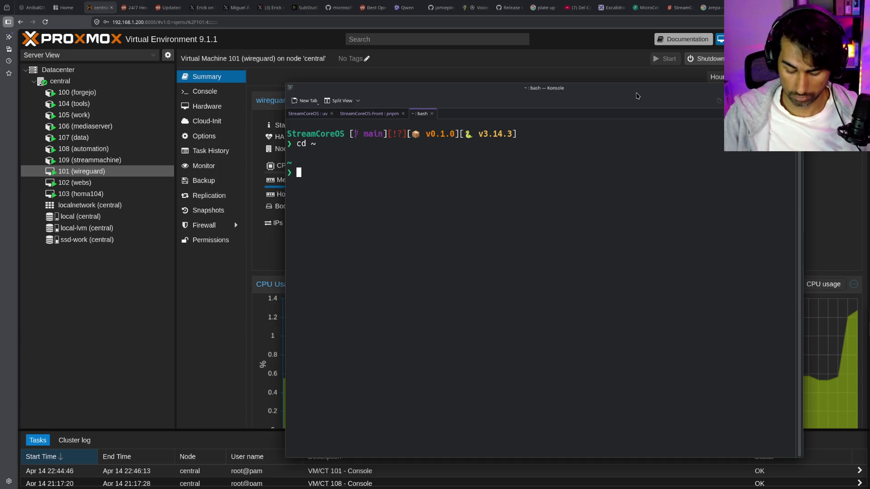
{"action": "key", "text": "ctrl+l"}
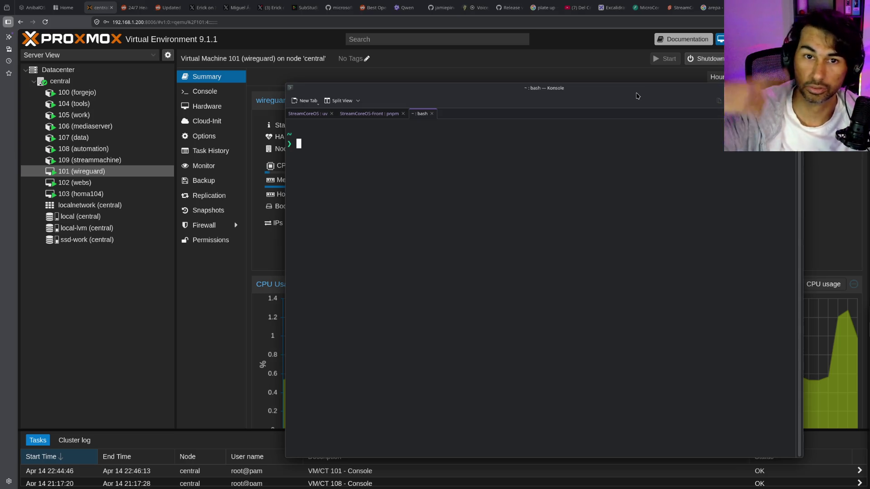
Return to the Excalidraw diagram and pan around to find the Proxmox Grande area
{"action": "left_click", "coordinate": [622, 16]}
{"action": "scroll", "coordinate": [582, 386], "scroll_direction": "up", "scroll_amount": 1}
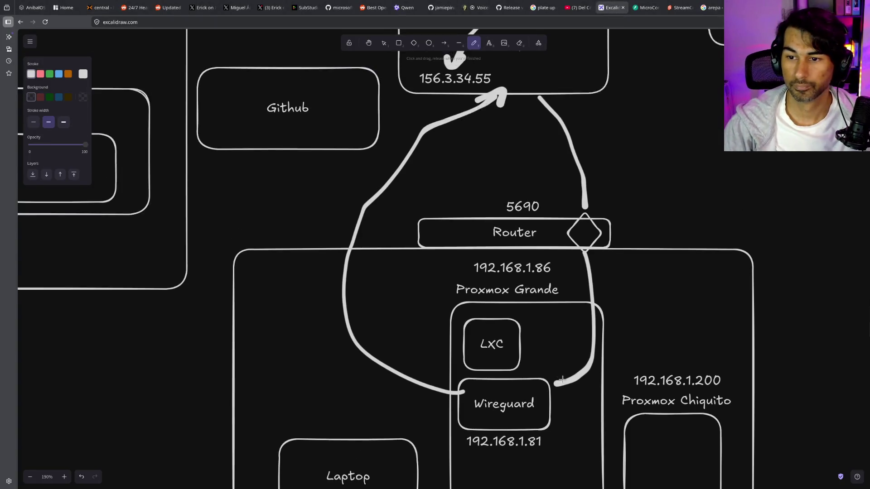
{"action": "scroll", "coordinate": [582, 386], "scroll_direction": "down", "scroll_amount": 2}
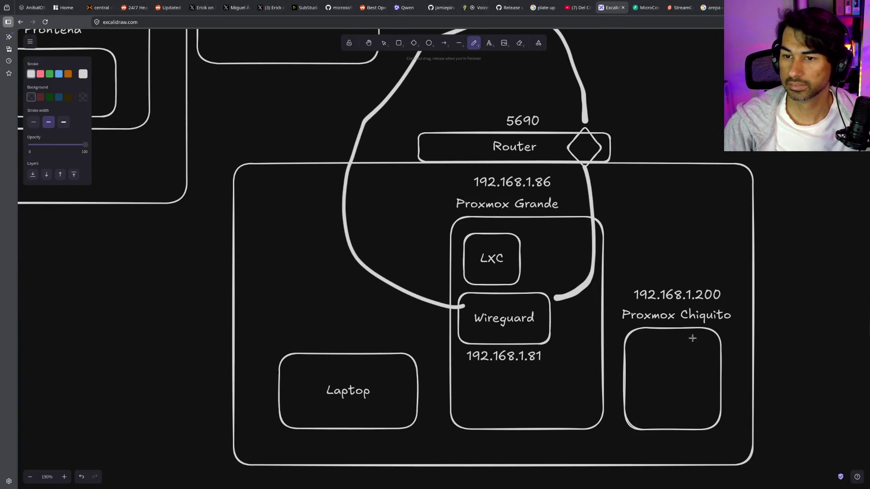
{"action": "scroll", "coordinate": [689, 335], "scroll_direction": "down", "scroll_amount": 2}
{"action": "scroll", "coordinate": [740, 307], "scroll_direction": "right", "scroll_amount": 3}
{"action": "scroll", "coordinate": [583, 314], "scroll_direction": "right", "scroll_amount": 3}
{"action": "scroll", "coordinate": [590, 314], "scroll_direction": "up", "scroll_amount": 2}
{"action": "scroll", "coordinate": [590, 314], "scroll_direction": "left", "scroll_amount": 3}
{"action": "scroll", "coordinate": [593, 317], "scroll_direction": "down", "scroll_amount": 1}
{"action": "scroll", "coordinate": [596, 309], "scroll_direction": "left", "scroll_amount": 3}
{"action": "scroll", "coordinate": [597, 310], "scroll_direction": "down", "scroll_amount": 1}
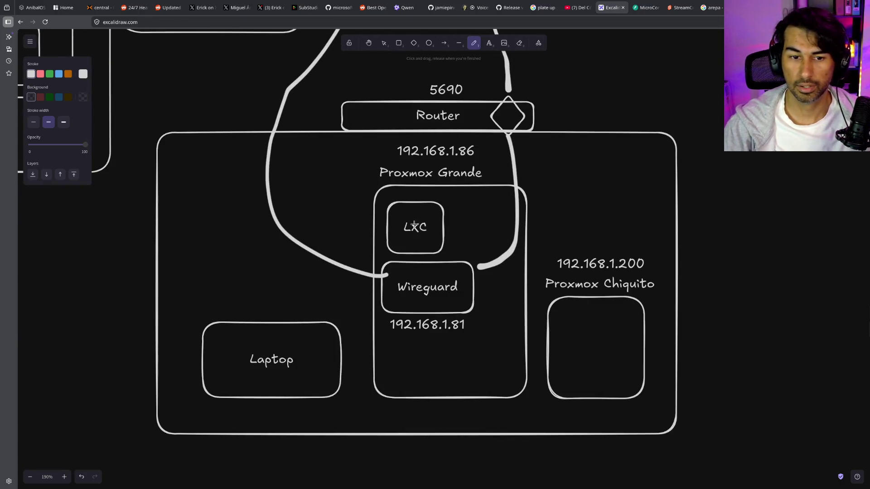
Delete the LXC box from inside Proxmox Grande
{"action": "left_click", "coordinate": [384, 43]}
{"action": "left_click", "coordinate": [406, 228]}
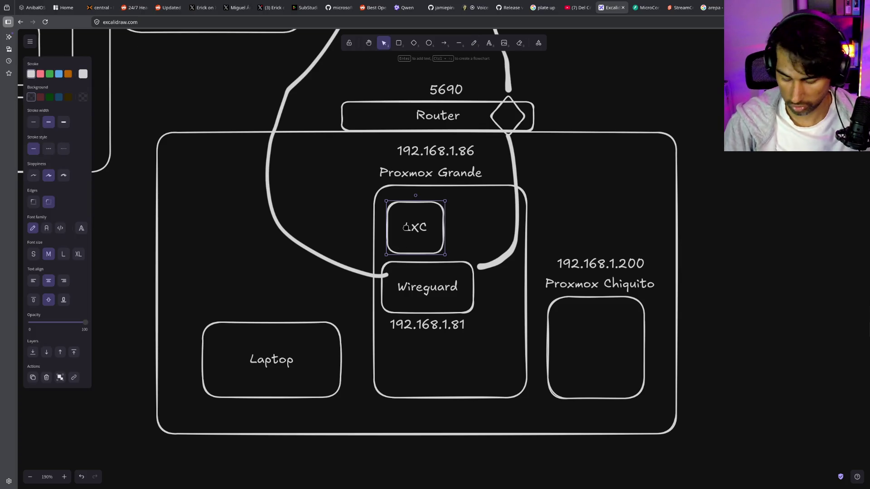
{"action": "key", "text": "Delete"}
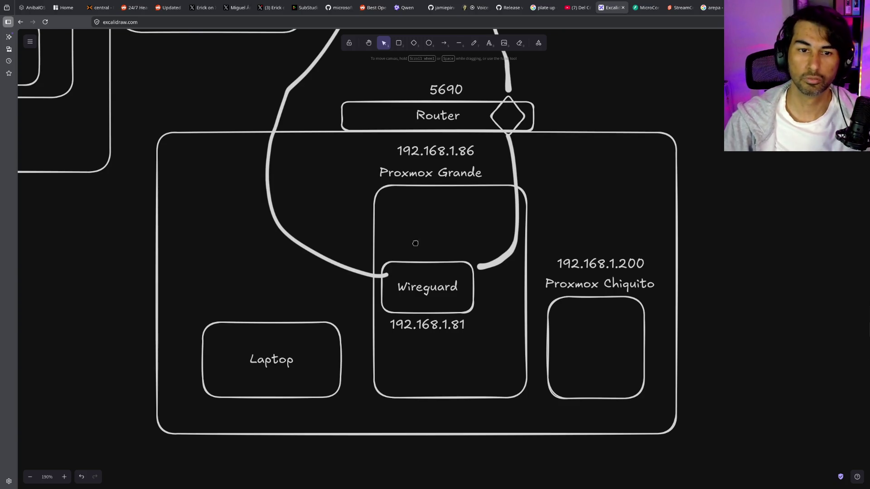
{"action": "scroll", "coordinate": [412, 237], "scroll_direction": "down", "scroll_amount": 5}
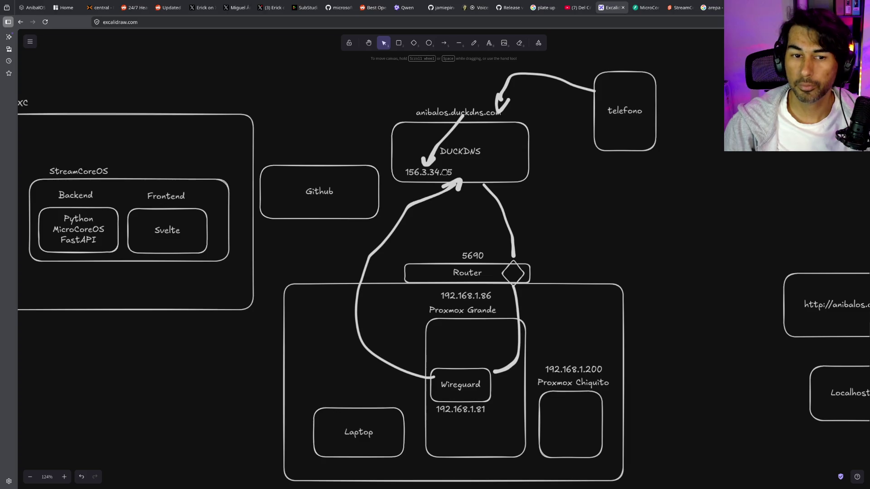
Select the 156.3.34.55 label and the telefono box while adjusting the view
{"action": "left_click", "coordinate": [444, 173]}
{"action": "scroll", "coordinate": [484, 222], "scroll_direction": "up", "scroll_amount": 5, "text": "ctrl"}
{"action": "scroll", "coordinate": [669, 206], "scroll_direction": "up", "scroll_amount": 5}
{"action": "scroll", "coordinate": [669, 206], "scroll_direction": "right", "scroll_amount": 2}
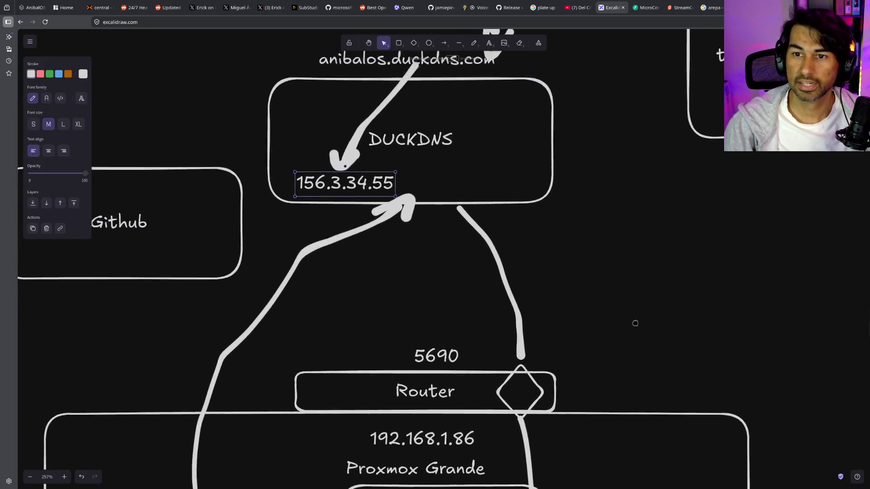
{"action": "left_click", "coordinate": [707, 235]}
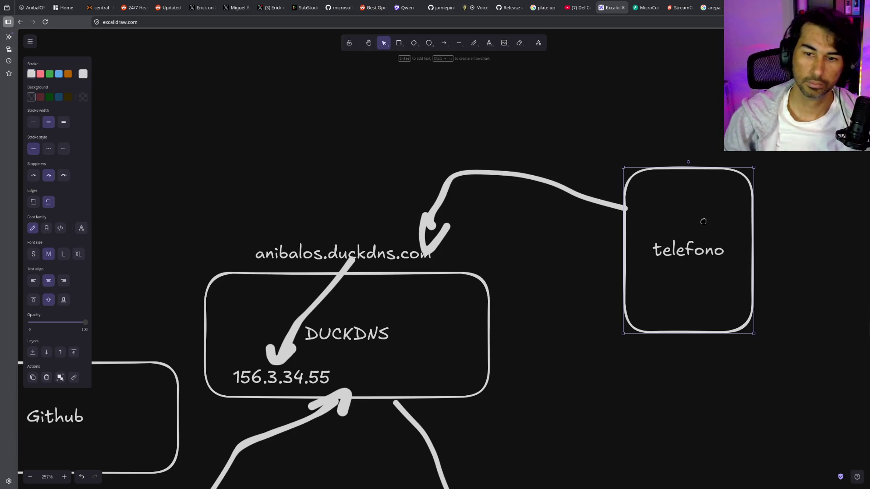
{"action": "scroll", "coordinate": [586, 270], "scroll_direction": "down", "scroll_amount": 2}
{"action": "mouse_move", "coordinate": [577, 324]}
{"action": "left_mouse_down"}
{"action": "mouse_move", "coordinate": [755, 269]}
{"action": "mouse_move", "coordinate": [757, 252]}
{"action": "left_mouse_up"}
Move the IP arrow's start point from the domain label into the DUCKDNS box
{"action": "left_click", "coordinate": [521, 125]}
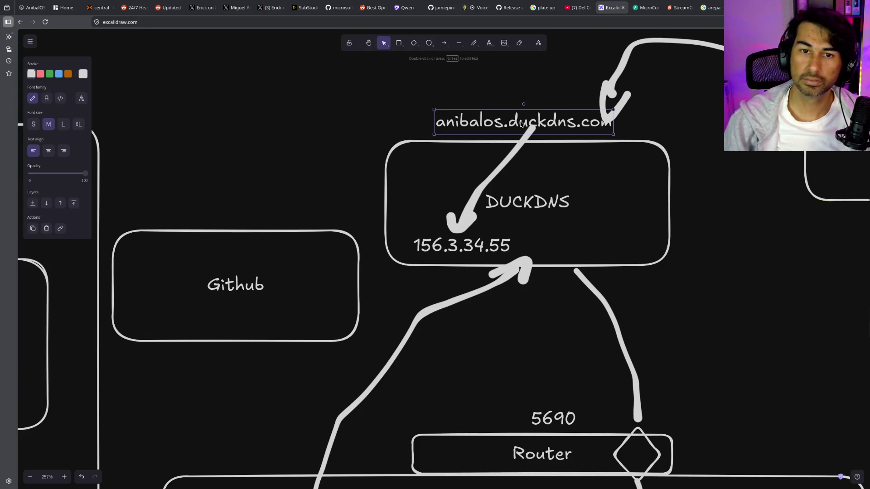
{"action": "left_click", "coordinate": [521, 146]}
{"action": "left_click_drag", "start_coordinate": [531, 130], "coordinate": [505, 159]}
{"action": "left_click", "coordinate": [506, 129]}
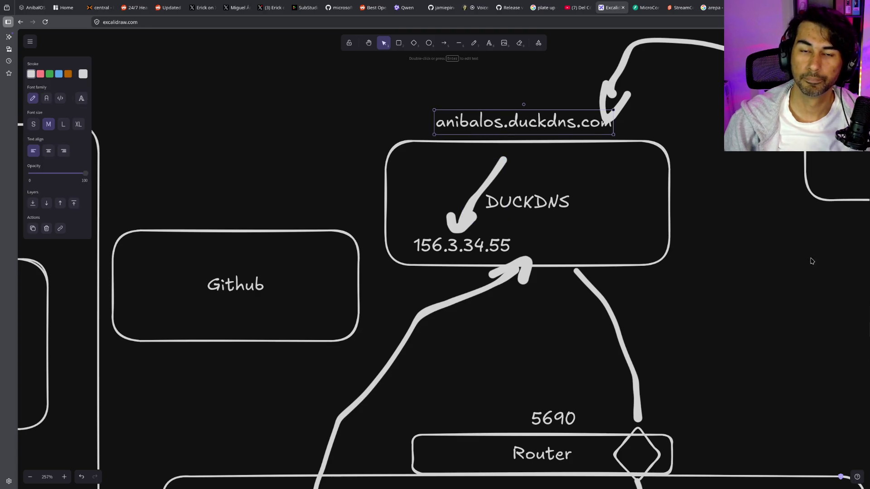
{"action": "scroll", "coordinate": [812, 262], "scroll_direction": "right", "scroll_amount": 1}
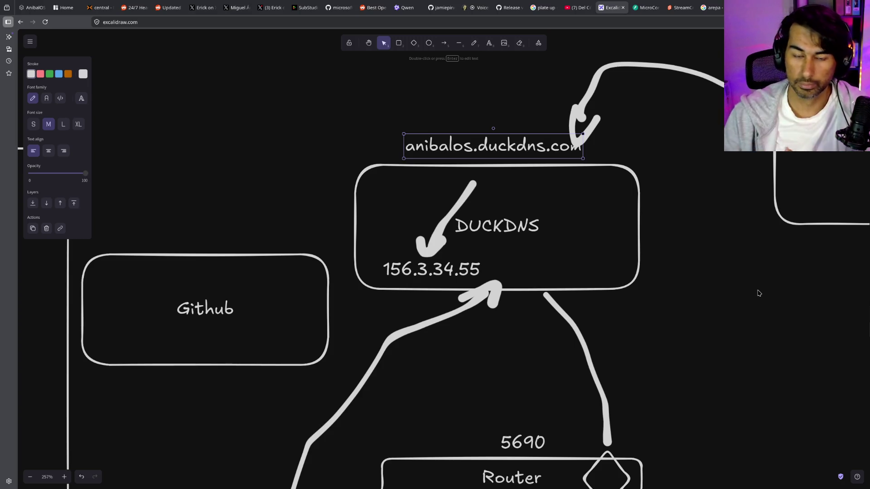
{"action": "scroll", "coordinate": [501, 287], "scroll_direction": "down", "scroll_amount": 5}
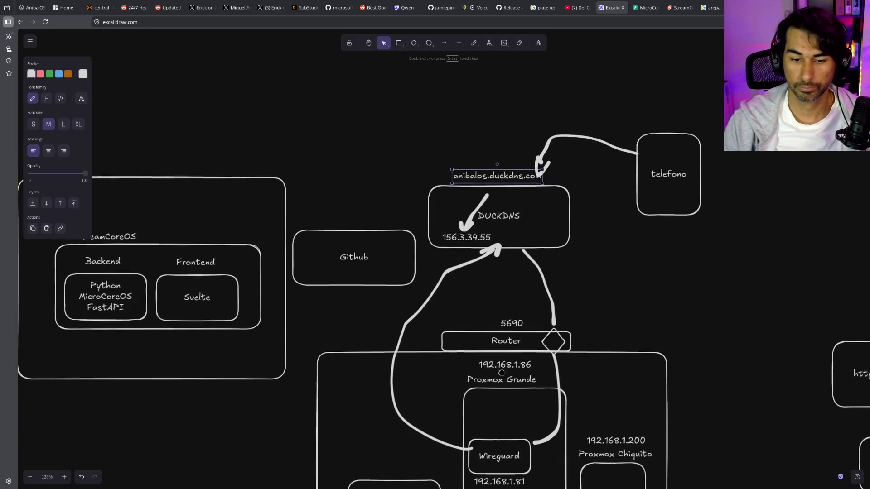
{"action": "scroll", "coordinate": [502, 376], "scroll_direction": "down", "scroll_amount": 1}
{"action": "left_click", "coordinate": [492, 424]}
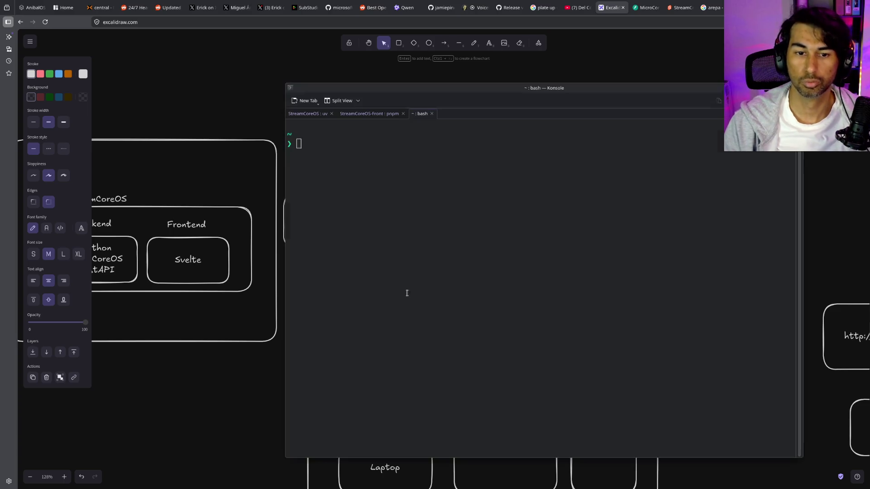
Search Google for 'duckdns', correcting a typo, and open the Duck DNS website
{"action": "key", "text": "ctrl+t"}
{"action": "type", "text": "duckens"}
{"action": "key", "text": "Return"}
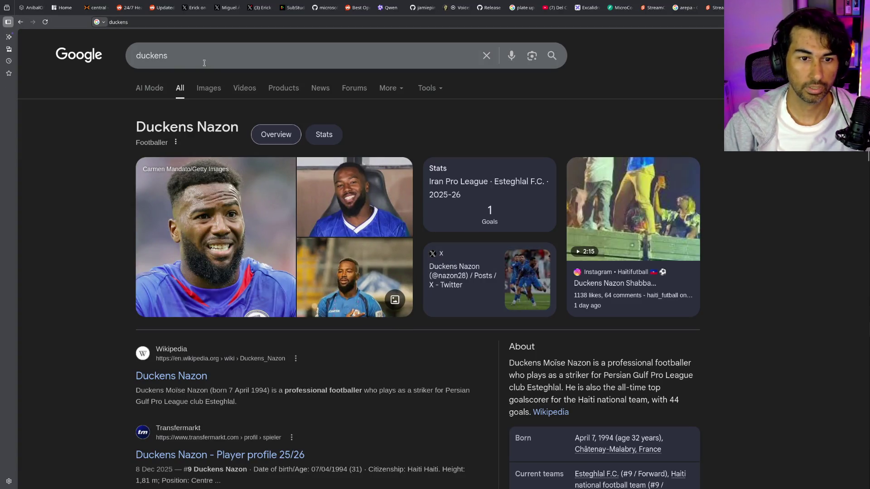
{"action": "double_click", "coordinate": [166, 57]}
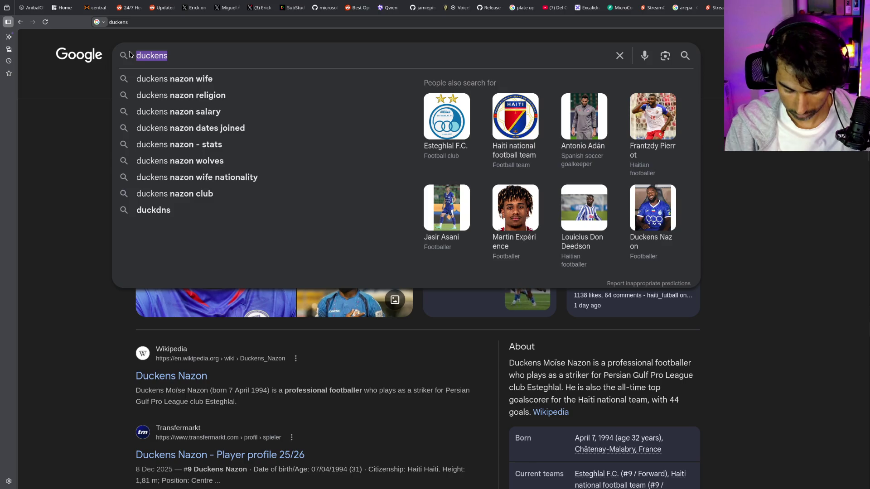
{"action": "type", "text": "duckdns"}
{"action": "key", "text": "Return"}
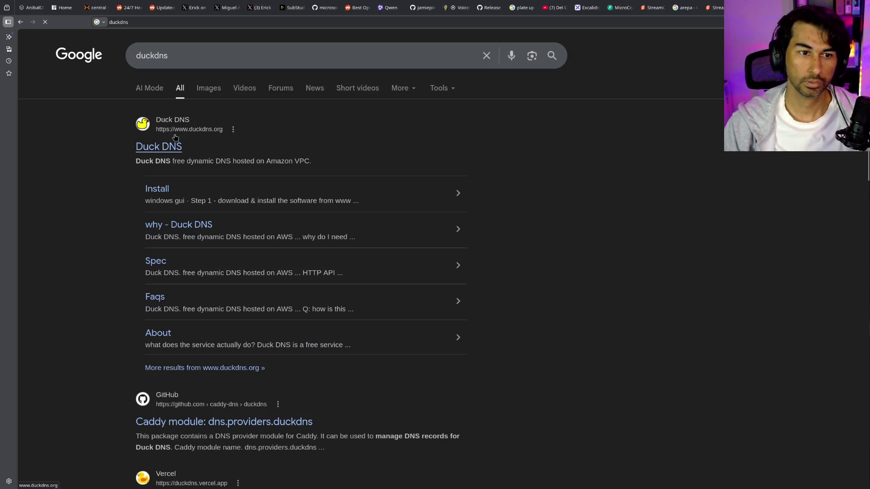
{"action": "left_click", "coordinate": [177, 148]}
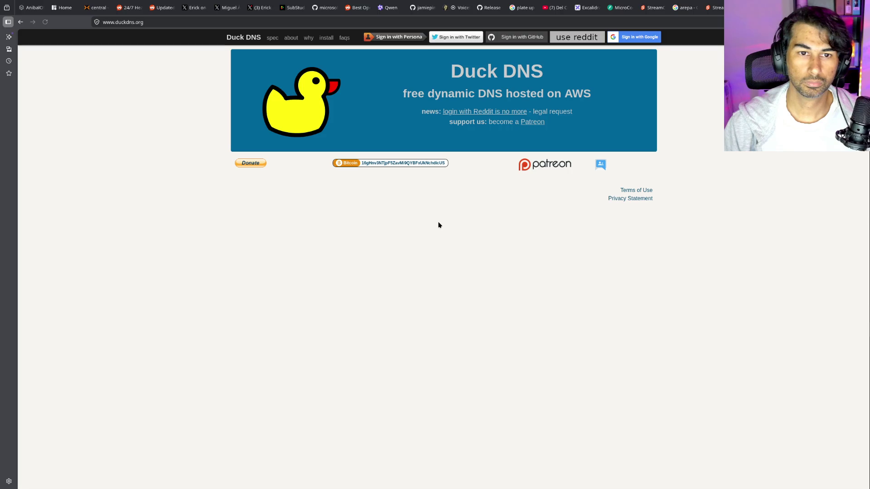
{"action": "left_click", "coordinate": [617, 36]}
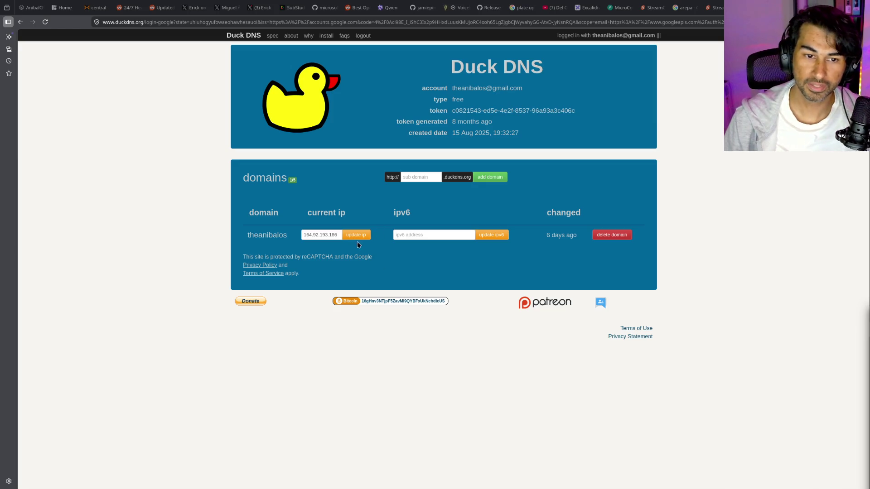
{"action": "key", "text": "ctrl+plus"}
{"action": "key", "text": "ctrl+plus"}
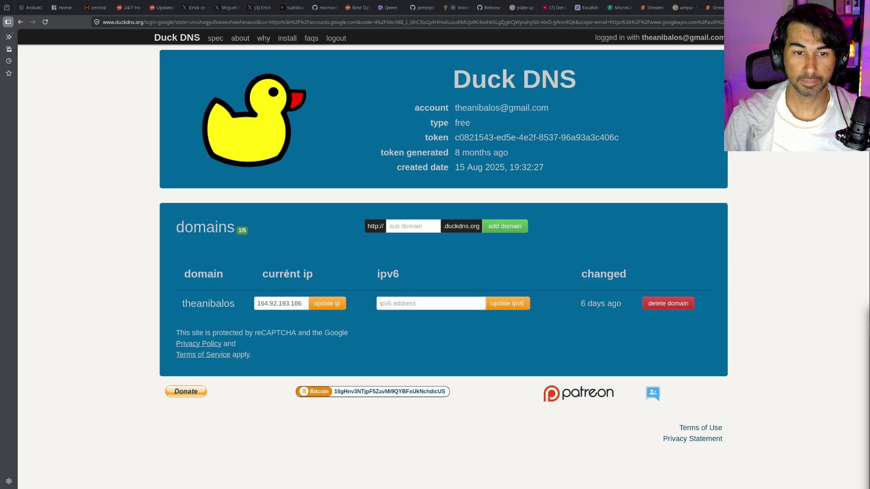
{"action": "left_click", "coordinate": [409, 226]}
{"action": "type", "text": "anibalosservices"}
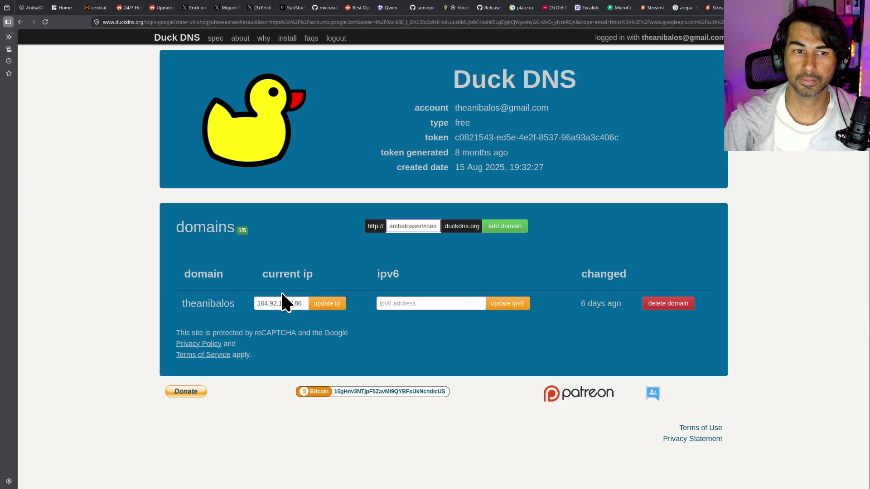
{"action": "left_click", "coordinate": [287, 38]}
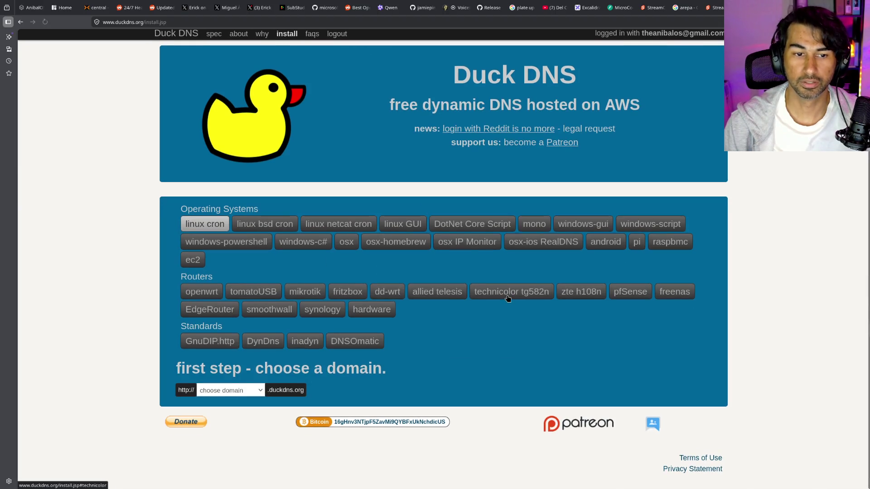
Show Duck DNS's linux cron instructions for the account's existing domain
{"action": "left_click", "coordinate": [200, 227]}
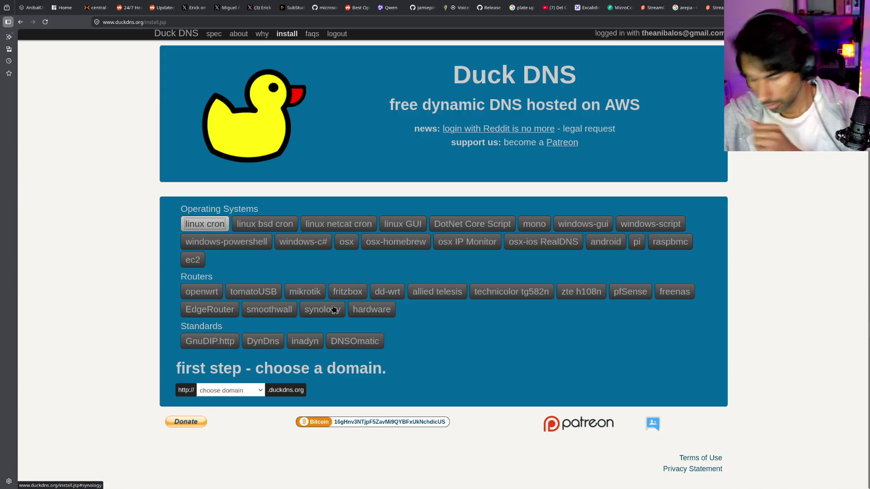
{"action": "left_click", "coordinate": [237, 229]}
{"action": "left_click", "coordinate": [200, 225]}
{"action": "left_click", "coordinate": [242, 392]}
{"action": "left_click", "coordinate": [233, 415]}
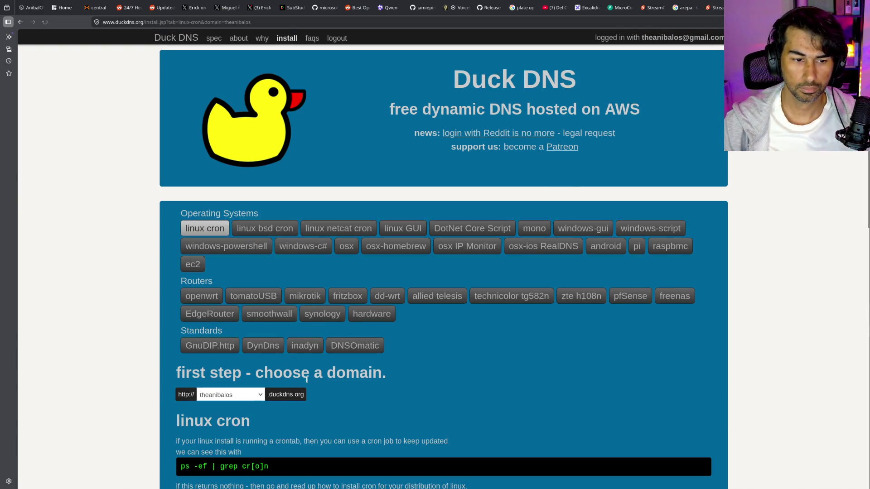
Scroll through the instructions and select the ./duck.sh test command and the echo update command
{"action": "scroll", "coordinate": [421, 370], "scroll_direction": "down", "scroll_amount": 10}
{"action": "scroll", "coordinate": [317, 249], "scroll_direction": "up", "scroll_amount": 4}
{"action": "scroll", "coordinate": [263, 156], "scroll_direction": "down", "scroll_amount": 1}
{"action": "scroll", "coordinate": [263, 155], "scroll_direction": "down", "scroll_amount": 2}
{"action": "scroll", "coordinate": [203, 285], "scroll_direction": "down", "scroll_amount": 1}
{"action": "left_click_drag", "start_coordinate": [401, 298], "coordinate": [177, 292]}
{"action": "left_click_drag", "start_coordinate": [244, 346], "coordinate": [180, 337]}
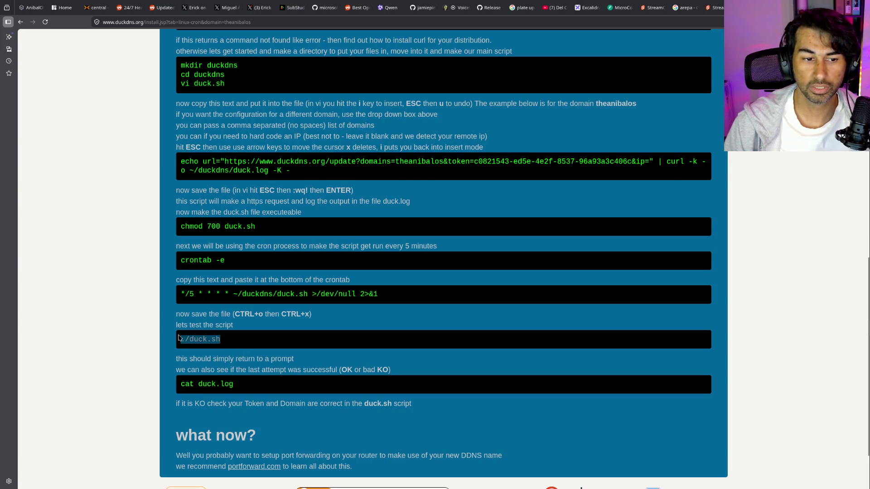
{"action": "scroll", "coordinate": [355, 277], "scroll_direction": "up", "scroll_amount": 2}
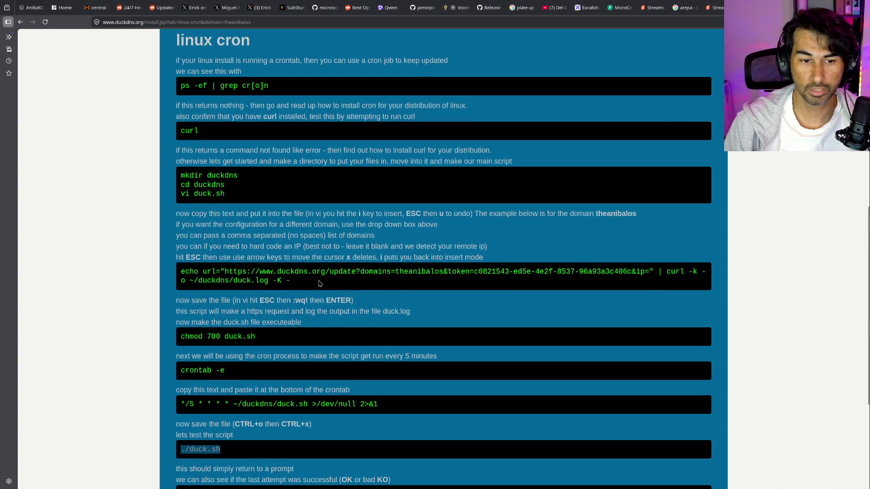
{"action": "mouse_move", "coordinate": [615, 285]}
{"action": "left_mouse_down"}
{"action": "mouse_move", "coordinate": [378, 289]}
{"action": "mouse_move", "coordinate": [210, 259]}
{"action": "mouse_move", "coordinate": [196, 269]}
{"action": "left_mouse_up"}
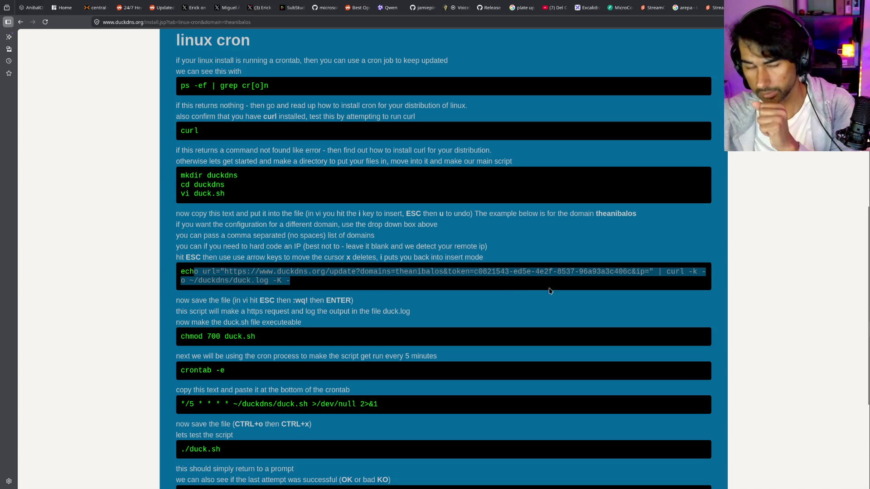
{"action": "left_click", "coordinate": [328, 288]}
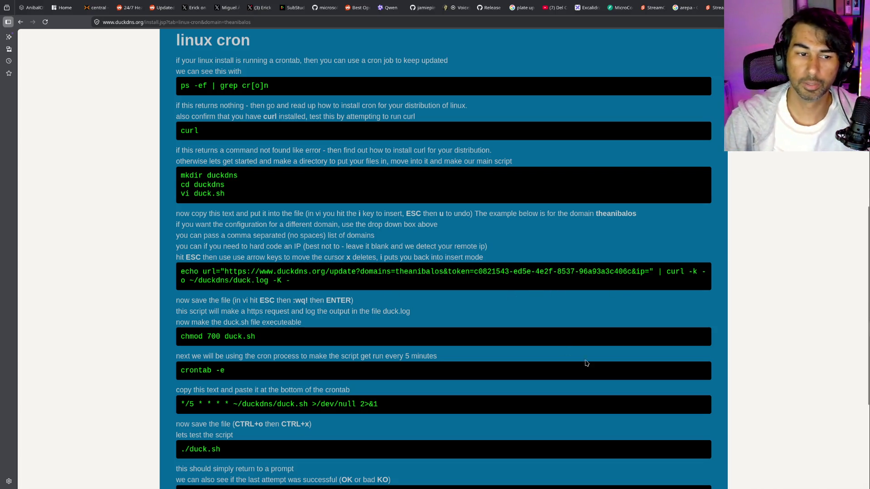
{"action": "left_click_drag", "start_coordinate": [328, 288], "coordinate": [182, 270]}
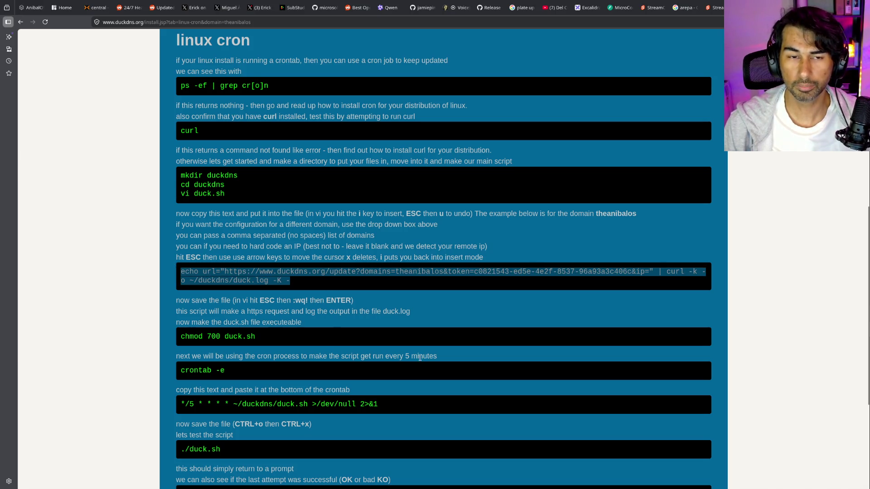
Reselect the full echo update command and its curl part, then return to the diagram
{"action": "scroll", "coordinate": [423, 358], "scroll_direction": "up", "scroll_amount": 5}
{"action": "scroll", "coordinate": [422, 358], "scroll_direction": "up", "scroll_amount": 2}
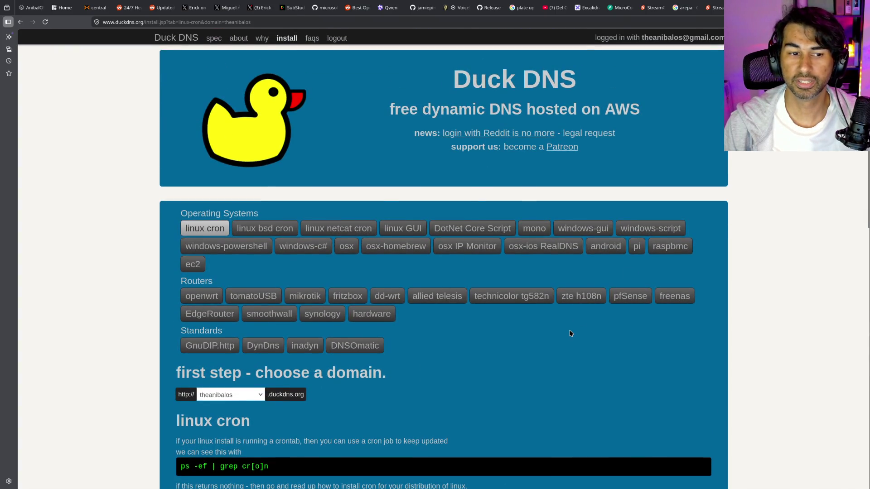
{"action": "scroll", "coordinate": [571, 334], "scroll_direction": "down", "scroll_amount": 1}
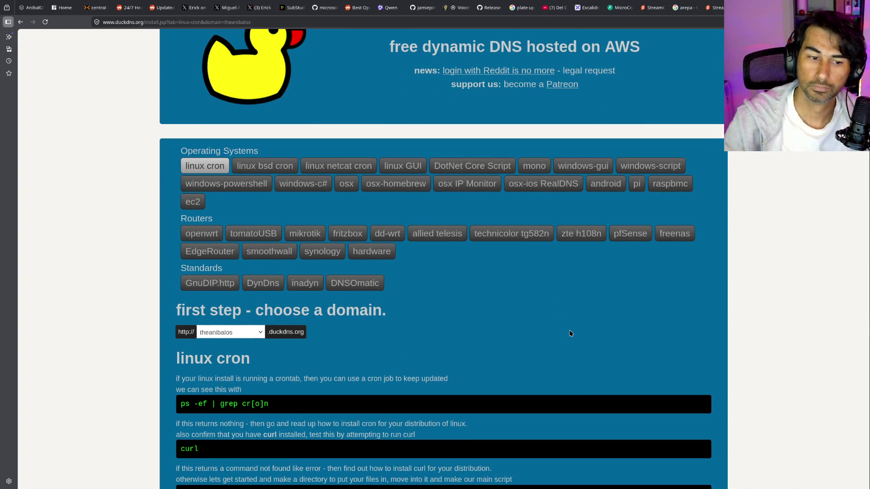
{"action": "scroll", "coordinate": [649, 324], "scroll_direction": "down", "scroll_amount": 4}
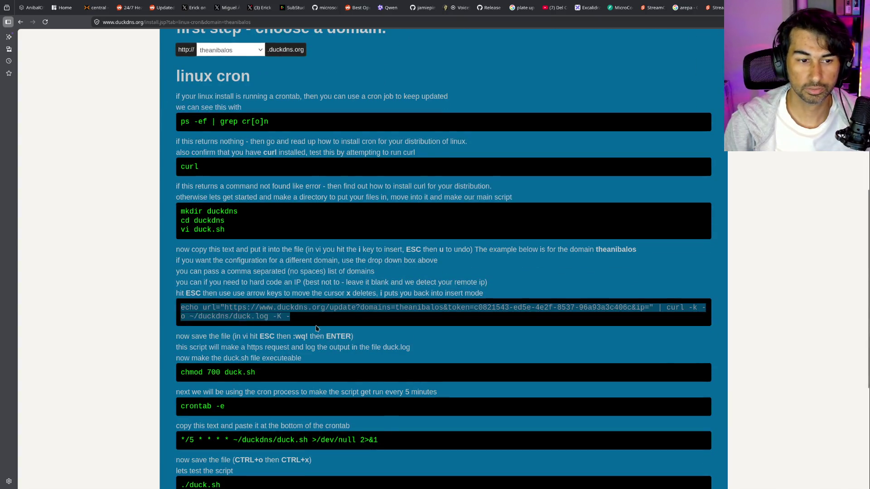
{"action": "left_click_drag", "start_coordinate": [318, 324], "coordinate": [176, 307]}
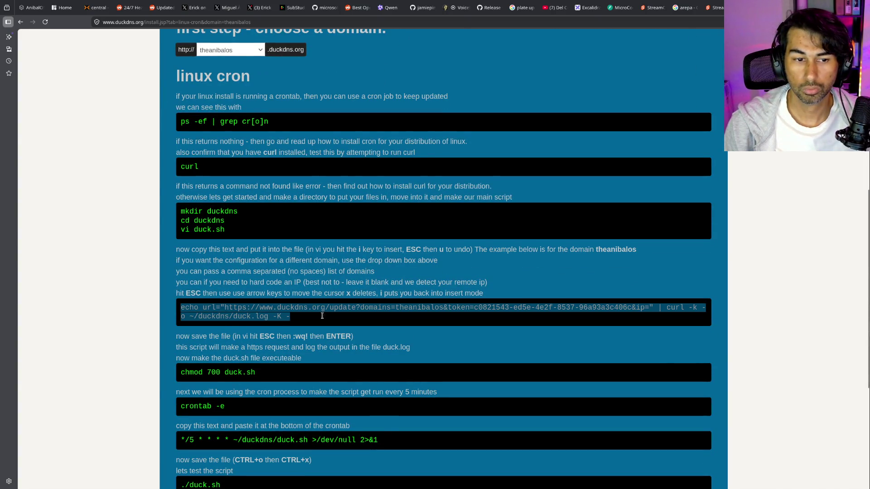
{"action": "left_click", "coordinate": [458, 320]}
{"action": "left_click_drag", "start_coordinate": [666, 307], "coordinate": [675, 316]}
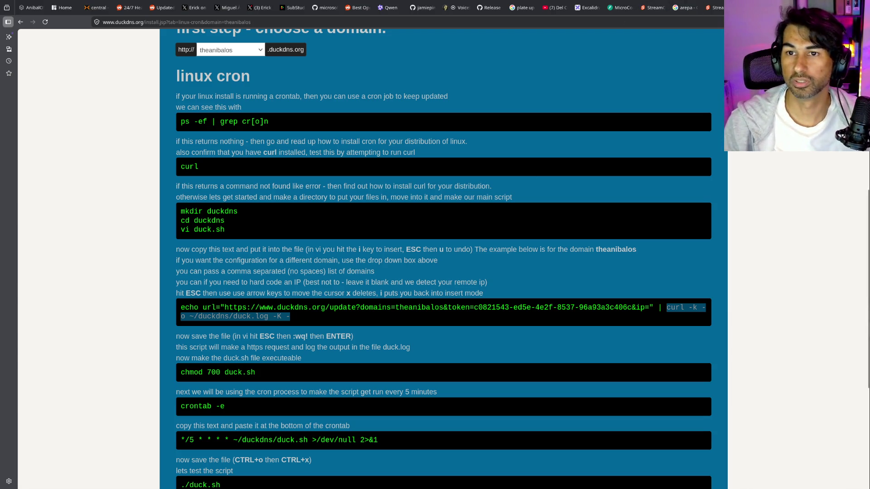
{"action": "left_click", "coordinate": [589, 7]}
{"action": "scroll", "coordinate": [622, 281], "scroll_direction": "down", "scroll_amount": 1}
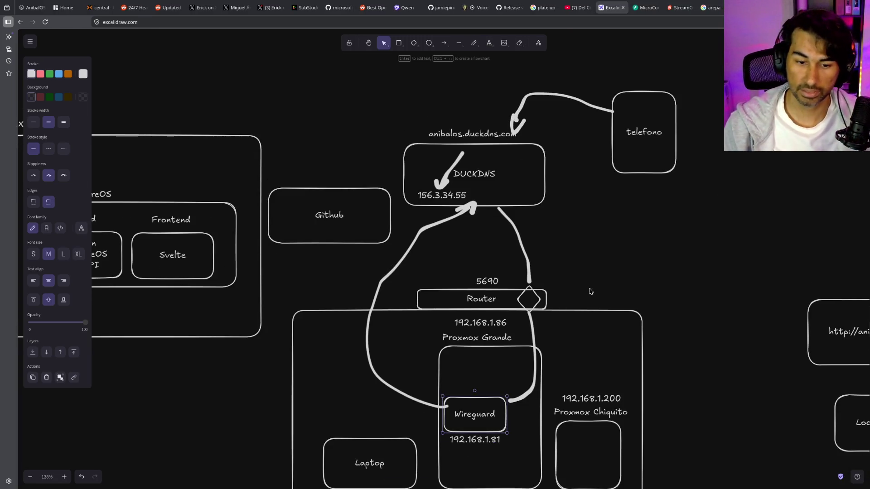
{"action": "scroll", "coordinate": [456, 362], "scroll_direction": "up", "scroll_amount": 2}
{"action": "scroll", "coordinate": [457, 363], "scroll_direction": "up", "scroll_amount": 5}
{"action": "double_click", "coordinate": [491, 284]}
{"action": "scroll", "coordinate": [559, 347], "scroll_direction": "down", "scroll_amount": 10}
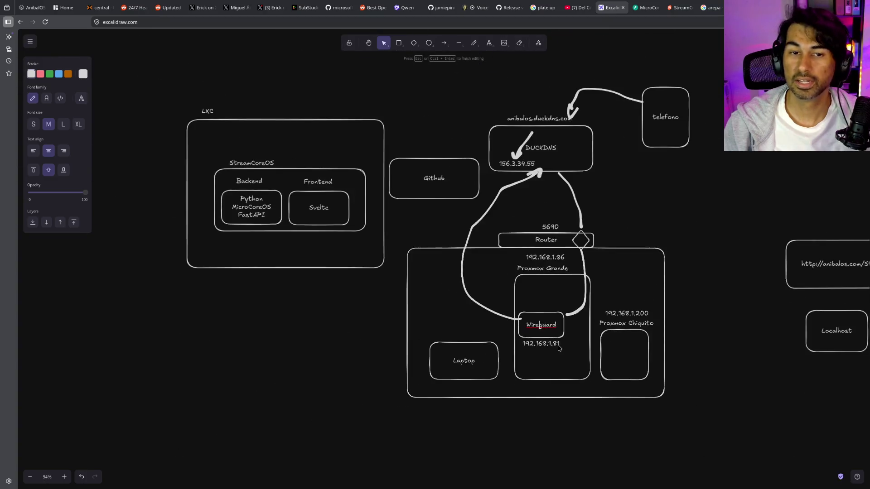
{"action": "scroll", "coordinate": [559, 347], "scroll_direction": "up", "scroll_amount": 1}
{"action": "scroll", "coordinate": [537, 319], "scroll_direction": "up", "scroll_amount": 2}
{"action": "scroll", "coordinate": [562, 217], "scroll_direction": "up", "scroll_amount": 2}
{"action": "scroll", "coordinate": [562, 217], "scroll_direction": "up", "scroll_amount": 3}
{"action": "scroll", "coordinate": [562, 217], "scroll_direction": "right", "scroll_amount": 2}
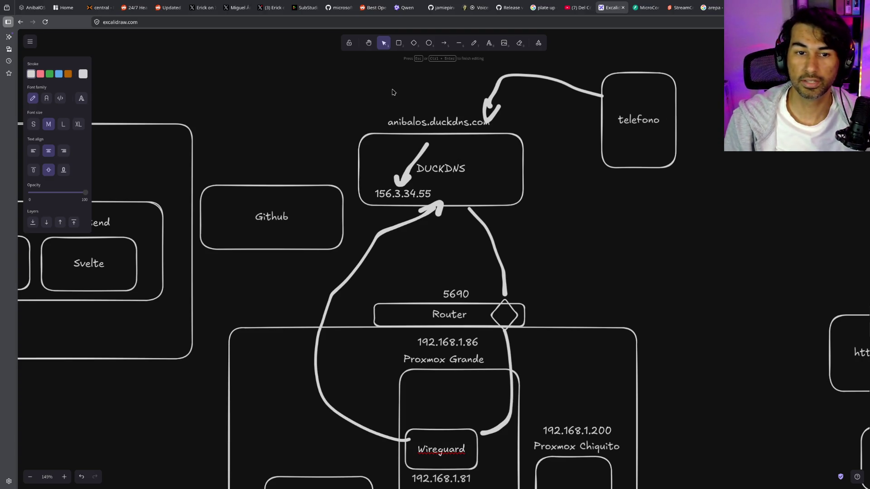
{"action": "left_click", "coordinate": [407, 122]}
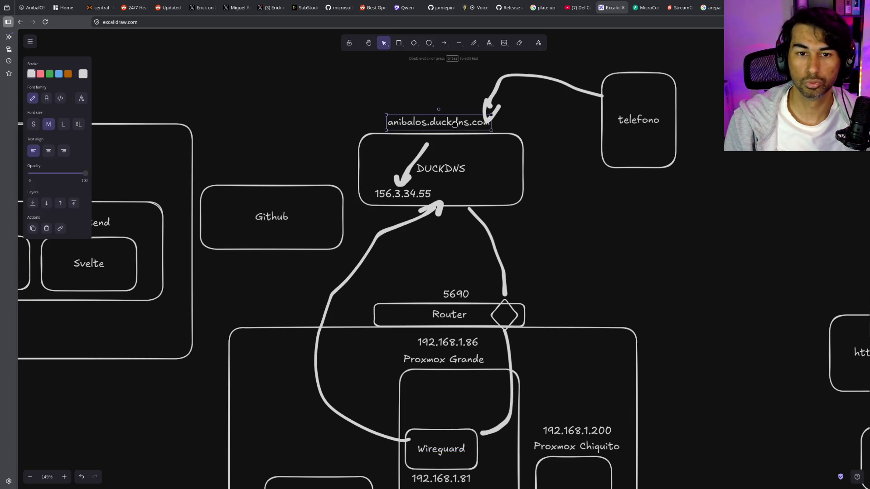
{"action": "double_click", "coordinate": [431, 119]}
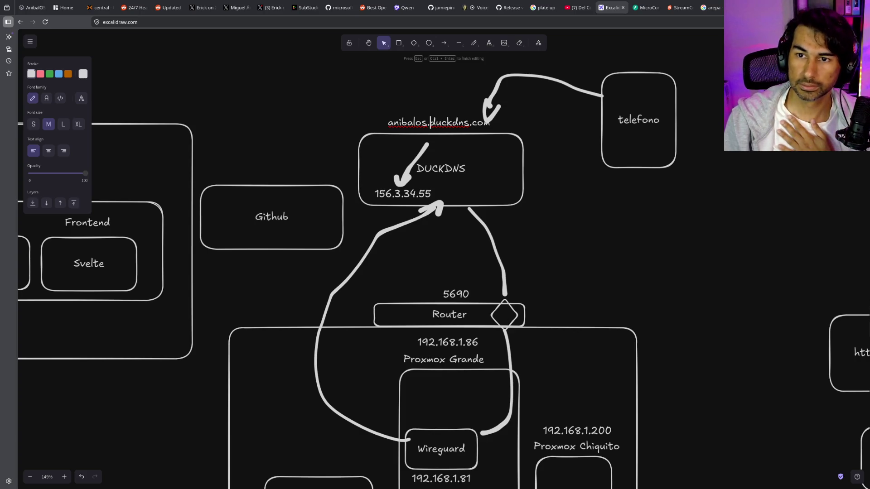
{"action": "key", "text": "ctrl+t"}
Search Google for an actor's name, preview the main photo, then open a blank new tab
{"action": "type", "text": "mario"}
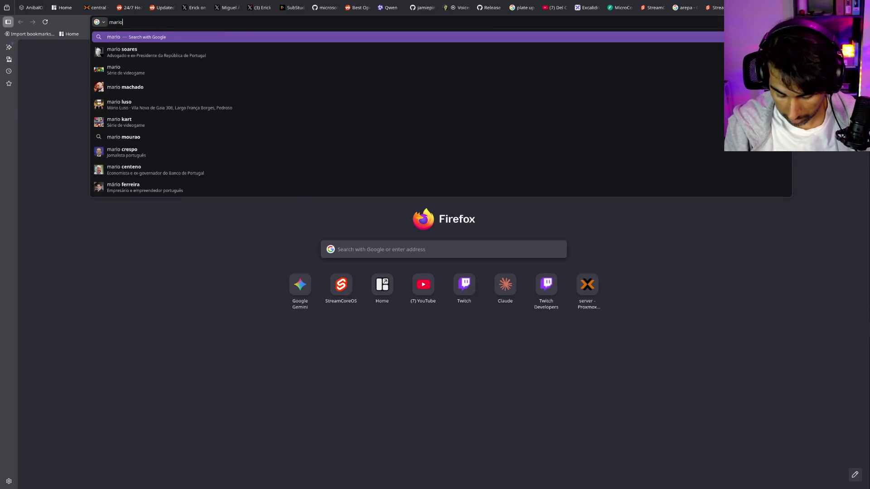
{"action": "type", "text": " lopex"}
{"action": "key", "text": "Return"}
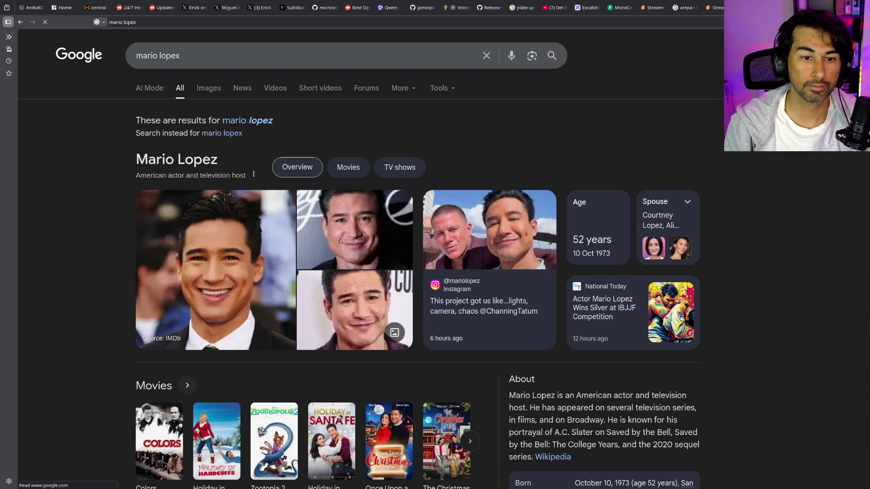
{"action": "left_click", "coordinate": [215, 270]}
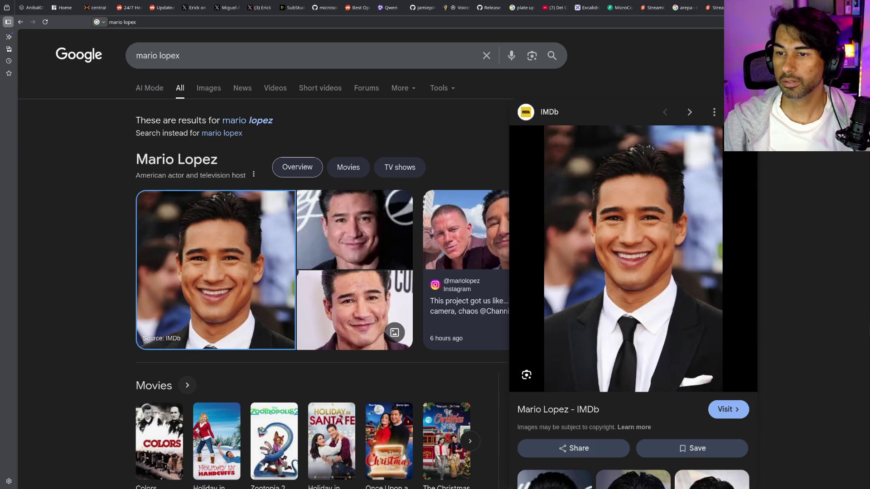
{"action": "key", "text": "ctrl+t"}
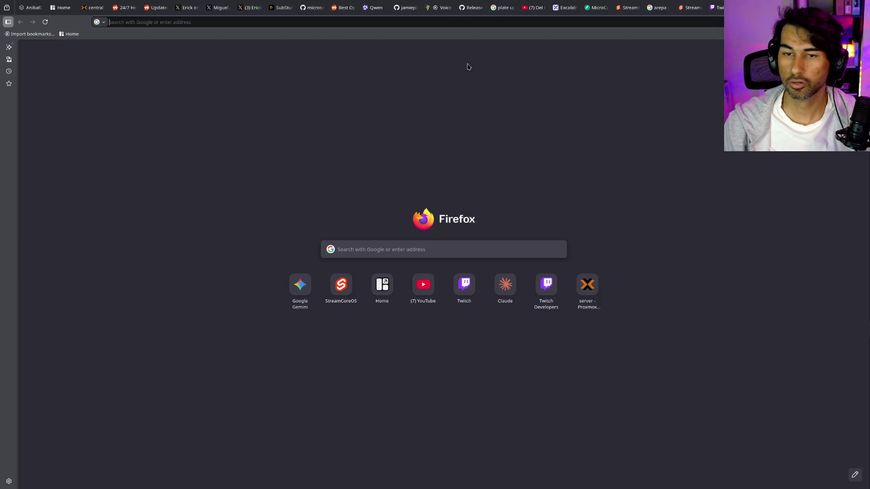
Search Google for 'outline' and open the getoutline.org Outline VPN homepage
{"action": "left_click", "coordinate": [458, 21]}
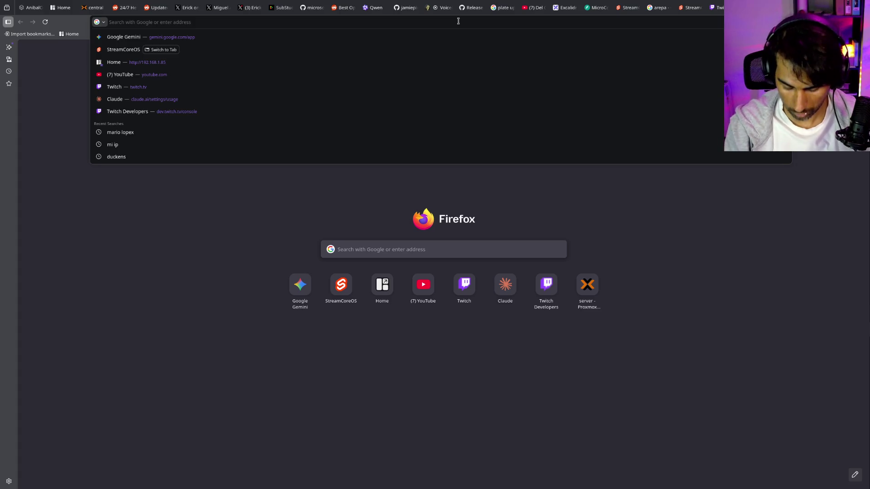
{"action": "type", "text": "outline"}
{"action": "key", "text": "Return"}
{"action": "left_click", "coordinate": [154, 172]}
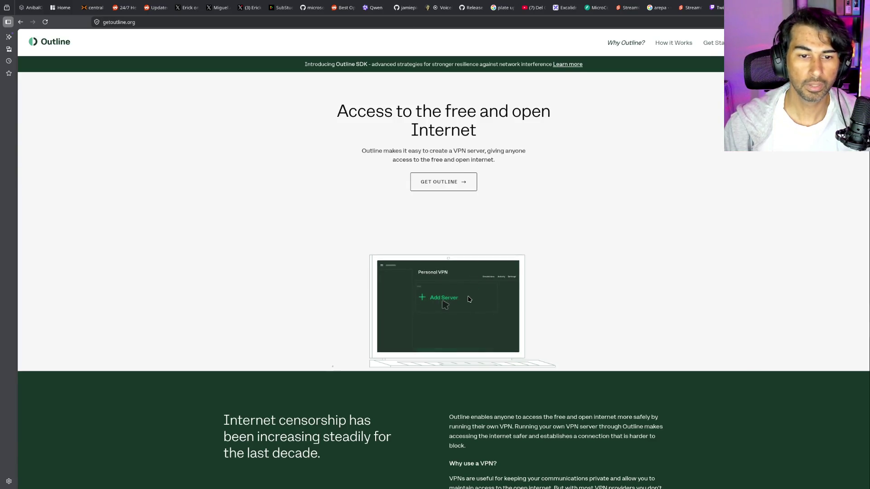
Zoom in and read through the Outline VPN page, then return to the search results
{"action": "key", "text": "ctrl+plus"}
{"action": "key", "text": "ctrl+plus"}
{"action": "key", "text": "ctrl+plus"}
{"action": "scroll", "coordinate": [470, 305], "scroll_direction": "down", "scroll_amount": 3}
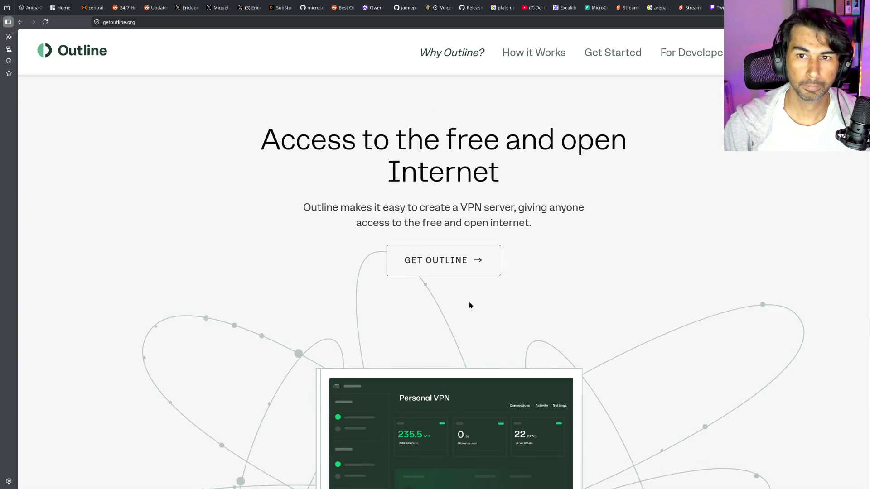
{"action": "scroll", "coordinate": [472, 313], "scroll_direction": "down", "scroll_amount": 20}
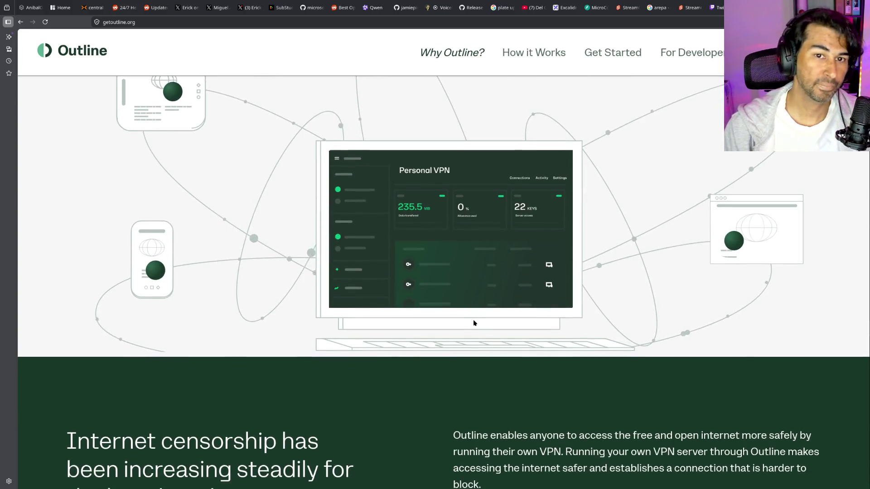
{"action": "scroll", "coordinate": [476, 323], "scroll_direction": "down", "scroll_amount": 10}
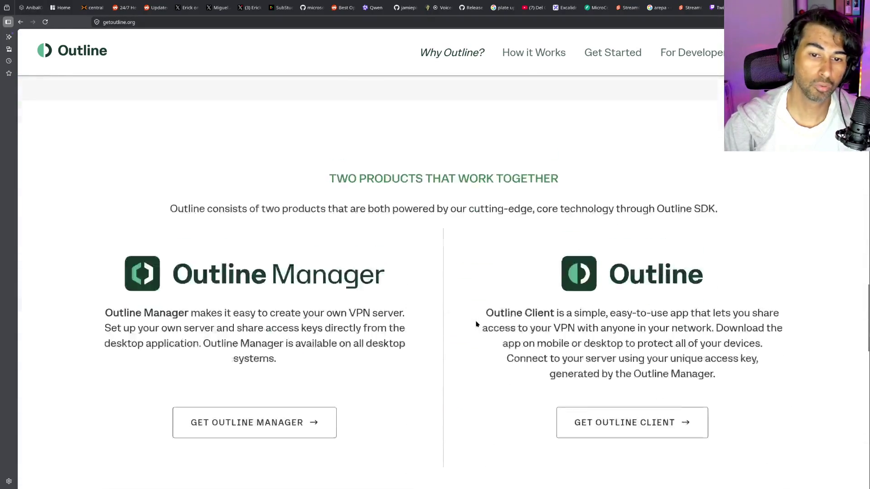
{"action": "scroll", "coordinate": [476, 323], "scroll_direction": "up", "scroll_amount": 5}
{"action": "scroll", "coordinate": [477, 323], "scroll_direction": "down", "scroll_amount": 15}
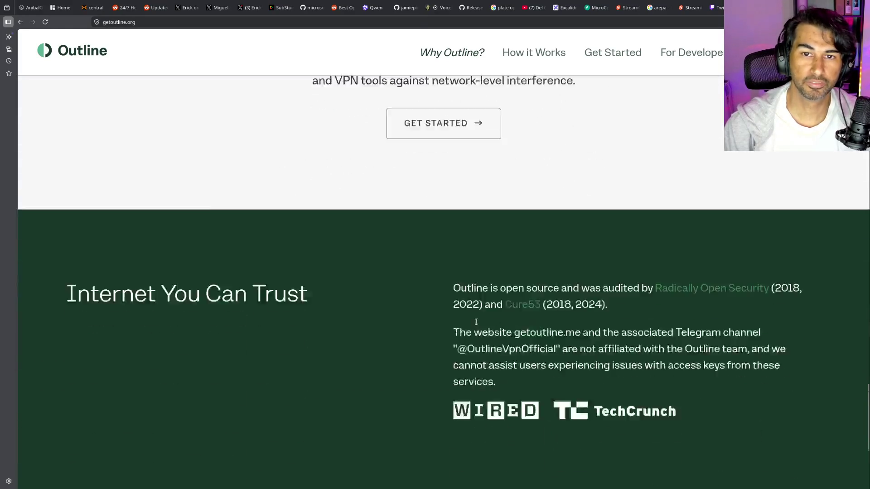
{"action": "scroll", "coordinate": [476, 324], "scroll_direction": "up", "scroll_amount": 20}
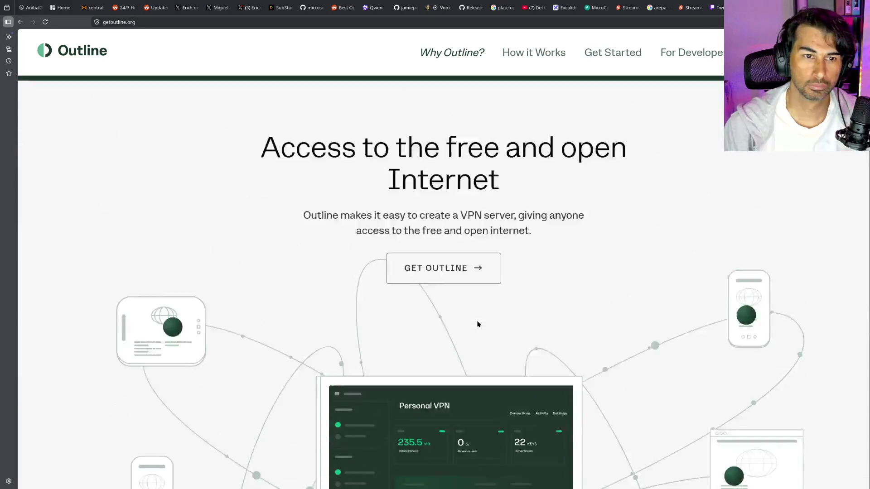
{"action": "scroll", "coordinate": [563, 85], "scroll_direction": "down", "scroll_amount": 1}
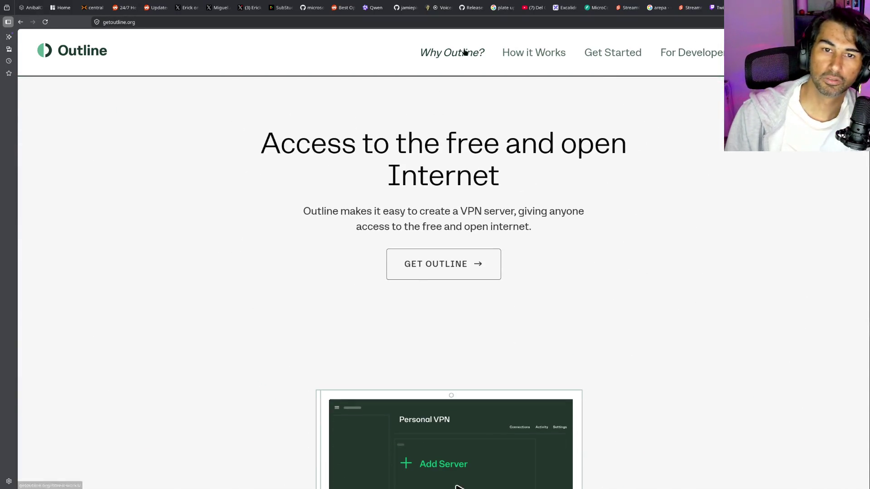
{"action": "scroll", "coordinate": [535, 265], "scroll_direction": "down", "scroll_amount": 5}
{"action": "key", "text": "alt+Left"}
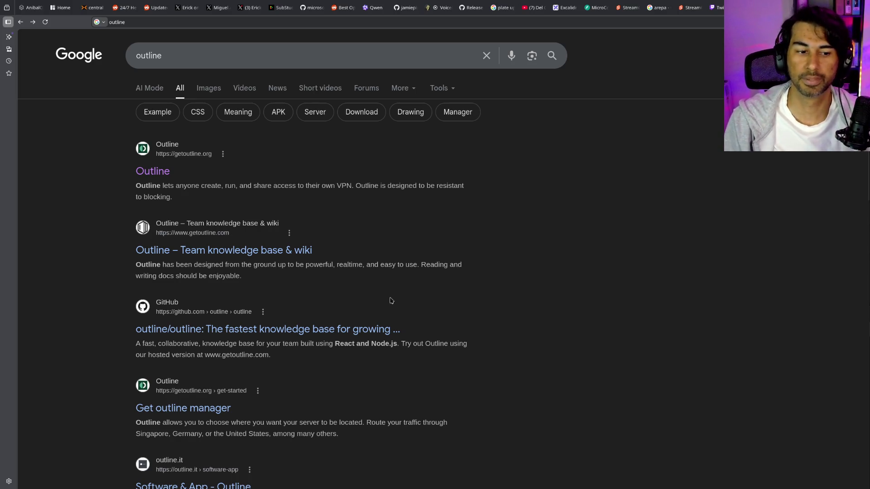
Open the outline/outline repository, switch its URL from GitHub to DeepWiki, and enlarge the page
{"action": "left_click", "coordinate": [250, 332]}
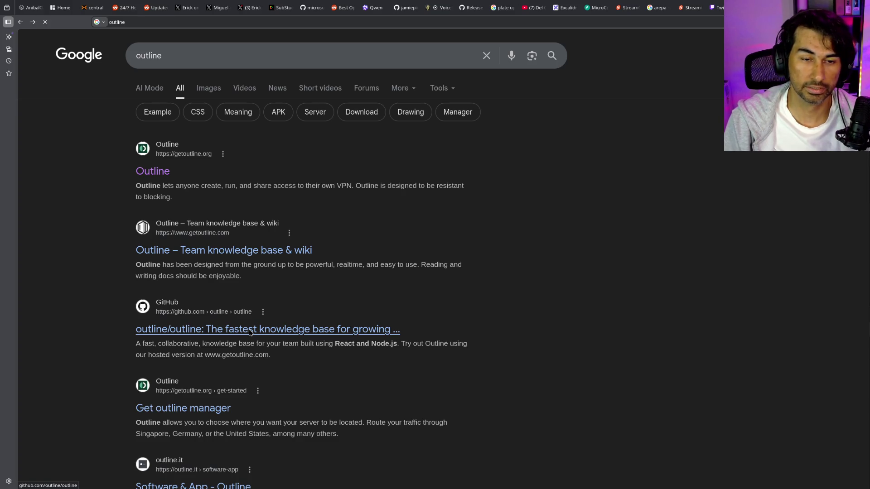
{"action": "double_click", "coordinate": [136, 22]}
{"action": "type", "text": "deepwiki"}
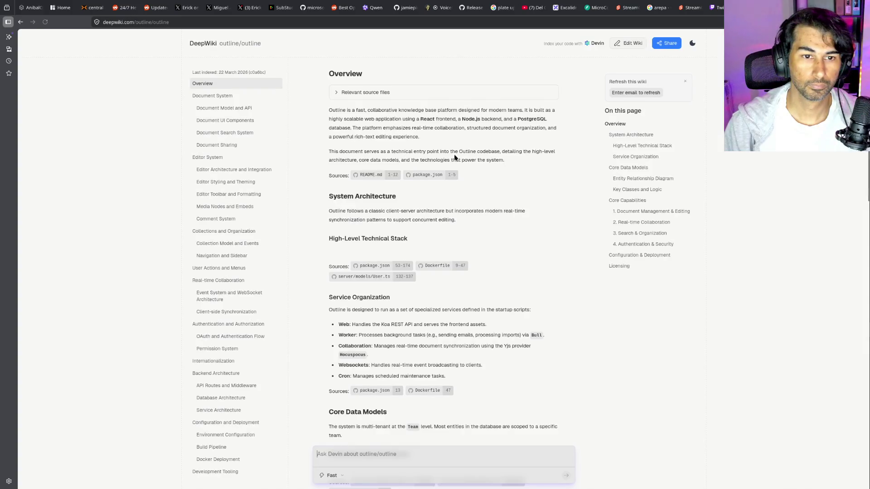
{"action": "scroll", "coordinate": [453, 195], "scroll_direction": "down", "scroll_amount": 2}
{"action": "key", "text": "ctrl+plus"}
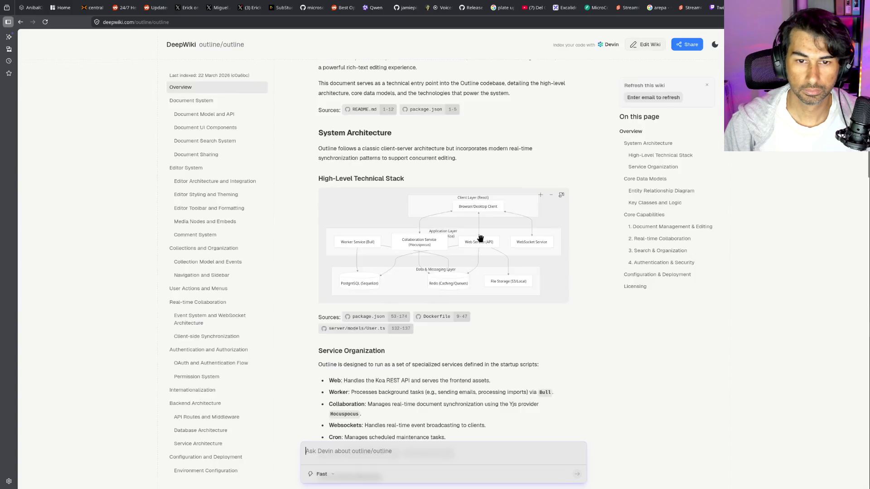
{"action": "key", "text": "ctrl+plus"}
Ask DeepWiki 'Que usa esto wireguard o openvpn' about Outline's VPN protocol
{"action": "scroll", "coordinate": [544, 181], "scroll_direction": "up", "scroll_amount": 4}
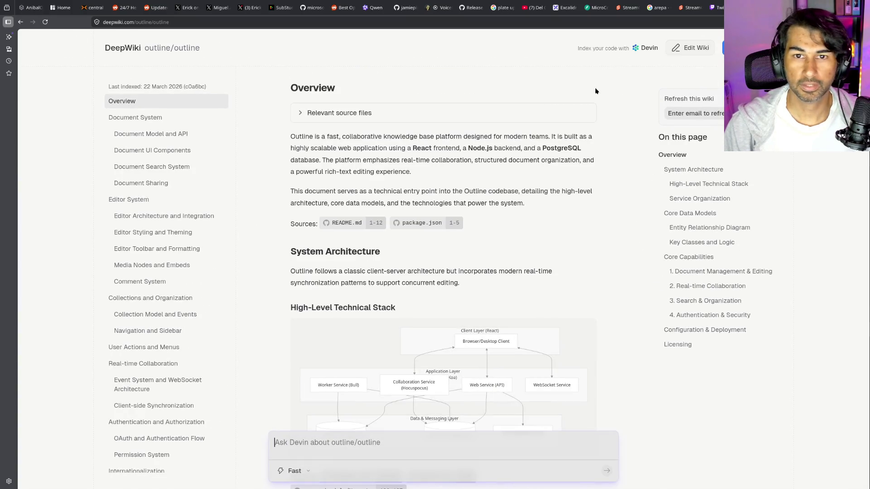
{"action": "scroll", "coordinate": [524, 271], "scroll_direction": "down", "scroll_amount": 5}
{"action": "scroll", "coordinate": [524, 274], "scroll_direction": "down", "scroll_amount": 7}
{"action": "scroll", "coordinate": [618, 311], "scroll_direction": "down", "scroll_amount": 6}
{"action": "scroll", "coordinate": [616, 312], "scroll_direction": "down", "scroll_amount": 6}
{"action": "type", "text": "Que usa esto wireguard o openvpn"}
{"action": "key", "text": "Return"}
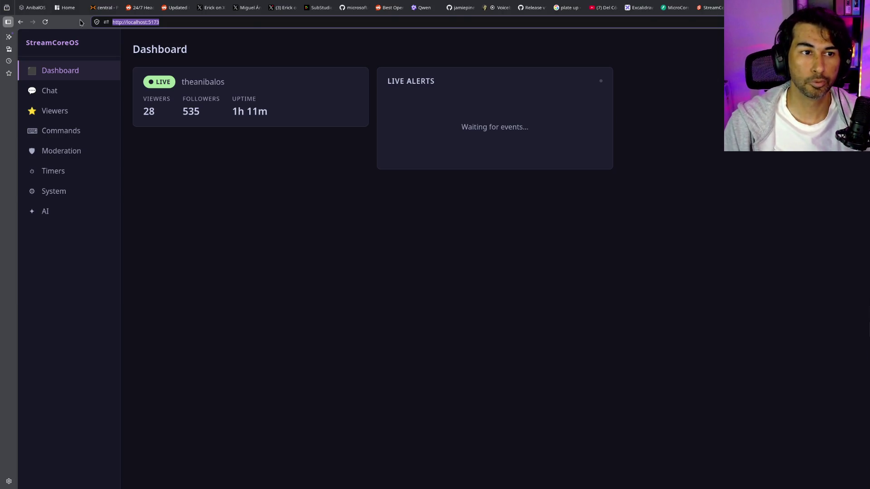
In the Proxmox tab for node central, readjust zoom and view the local-lvm, then ssd-work storage usage
{"action": "left_click", "coordinate": [104, 7]}
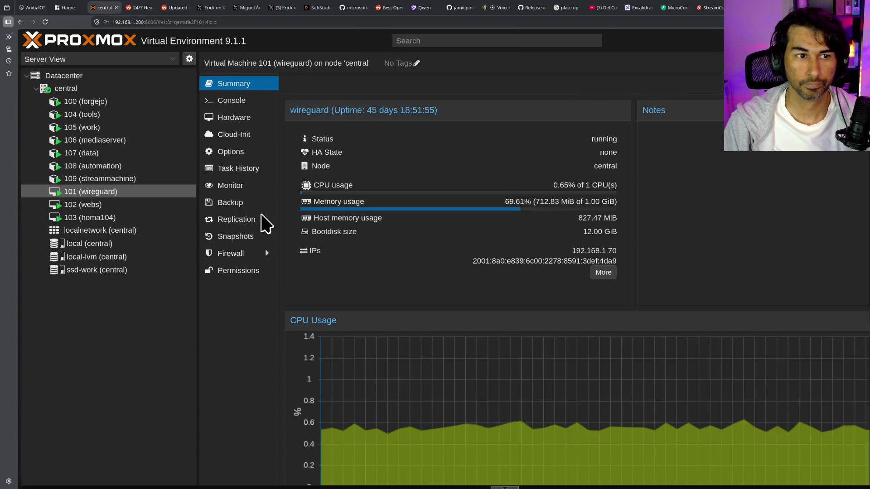
{"action": "key", "text": "ctrl+plus"}
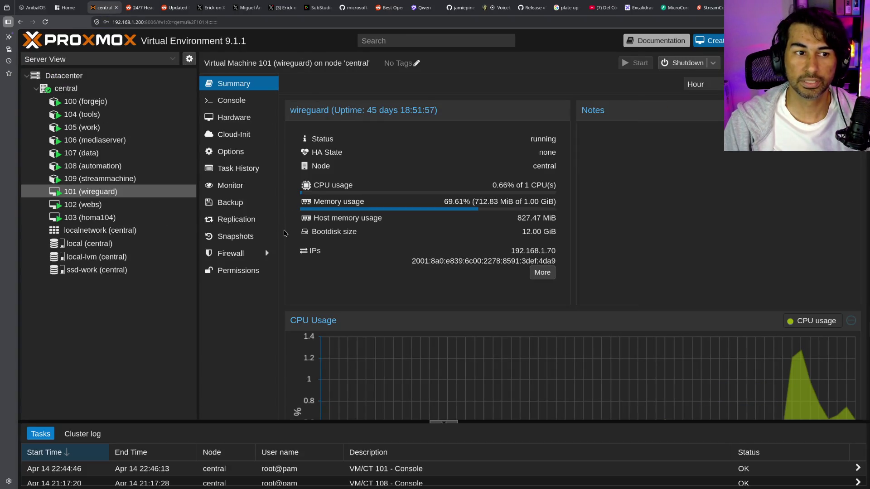
{"action": "key", "text": "ctrl+minus"}
{"action": "key", "text": "ctrl+minus"}
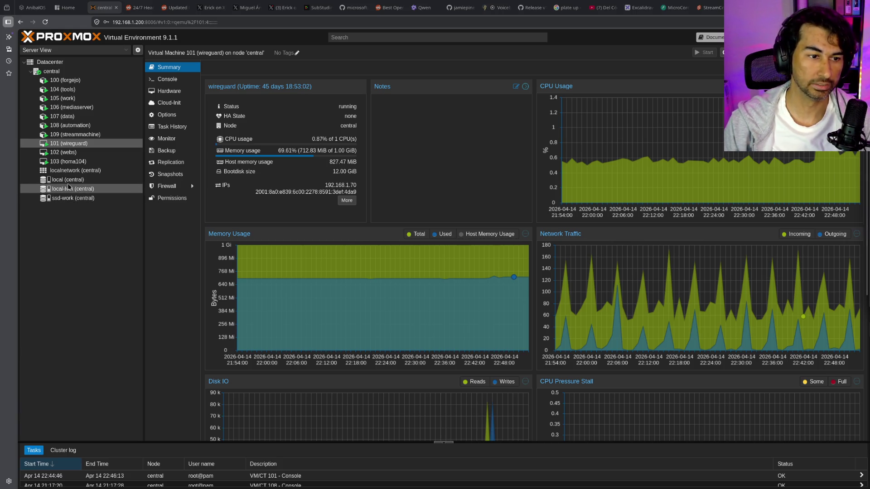
{"action": "left_click", "coordinate": [82, 188]}
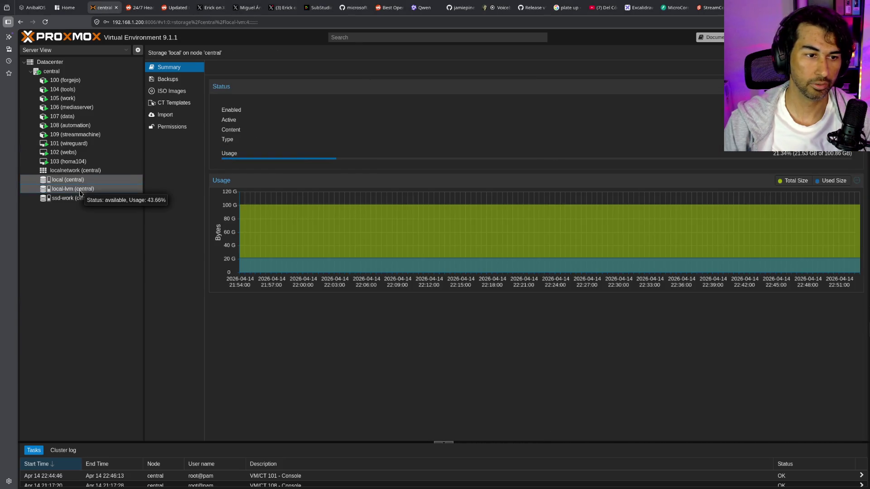
{"action": "left_click", "coordinate": [82, 198]}
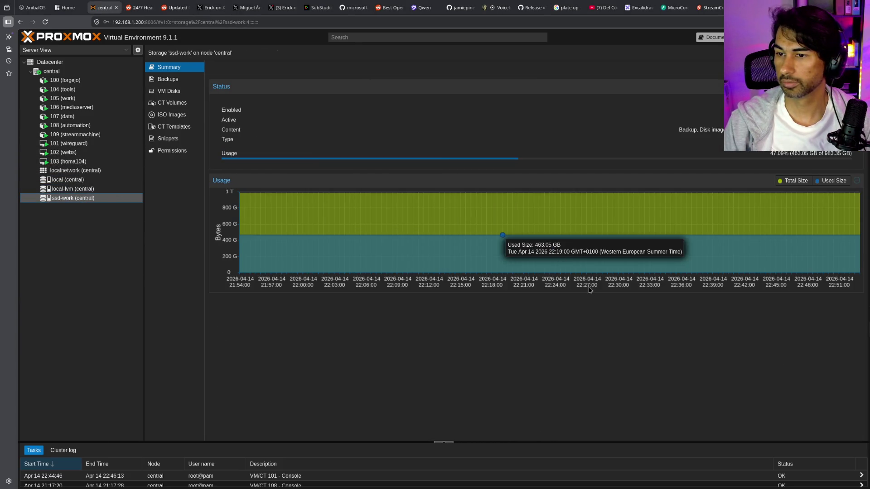